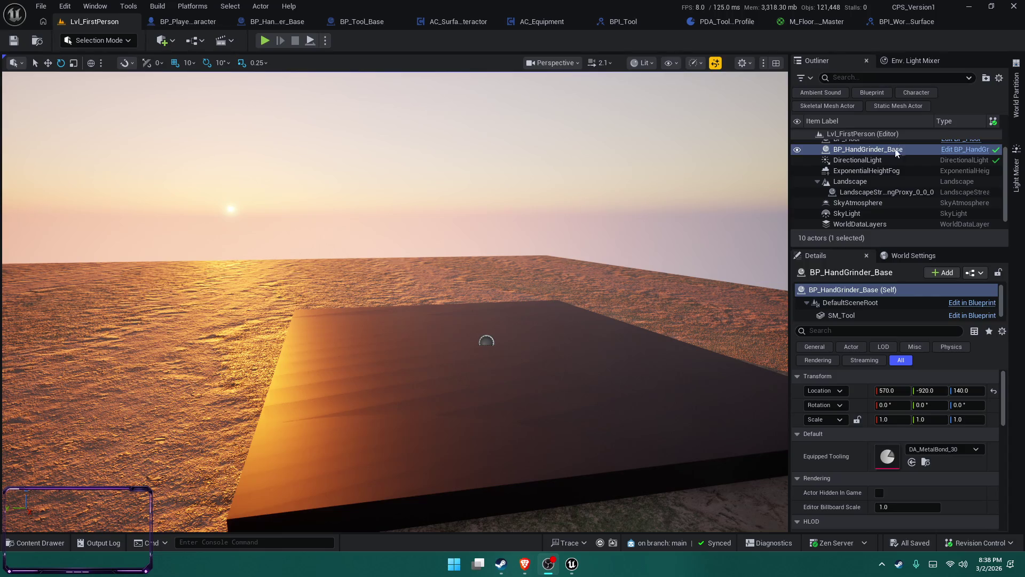
# Orbit around the floor slab, bring up the SurfaceSystem content, and open the AC_Equipment blueprint.
pyautogui.moveTo(585, 289); pyautogui.dragTo(5, 350)
pyautogui.hotkey('ctrl', 'space')
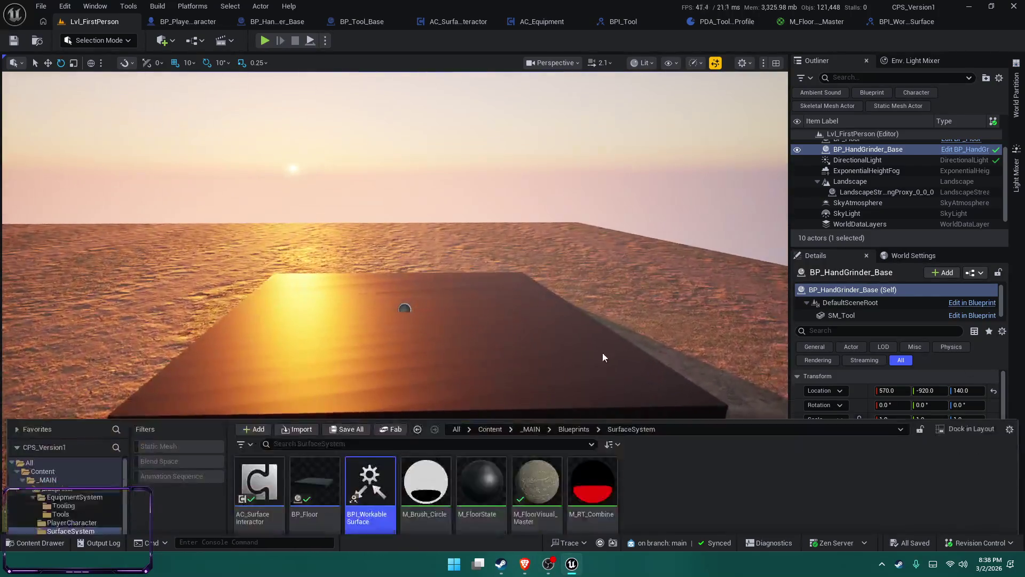
pyautogui.click(563, 24)
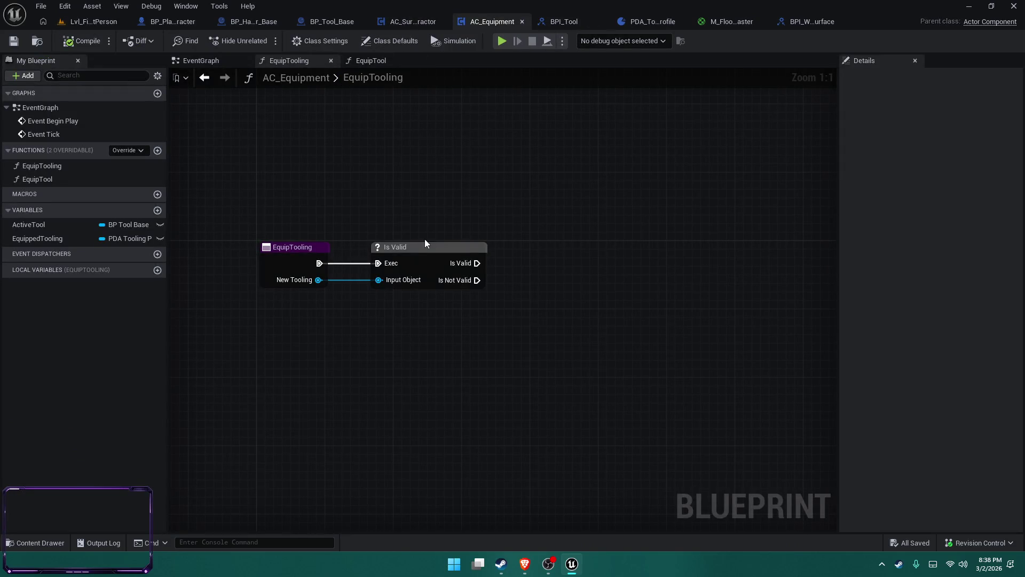
# Review the AC_Equipment event graph and the player character's Equip Tool and debug key nodes, then play-test Lvl_FirstPerson.
pyautogui.click(201, 61)
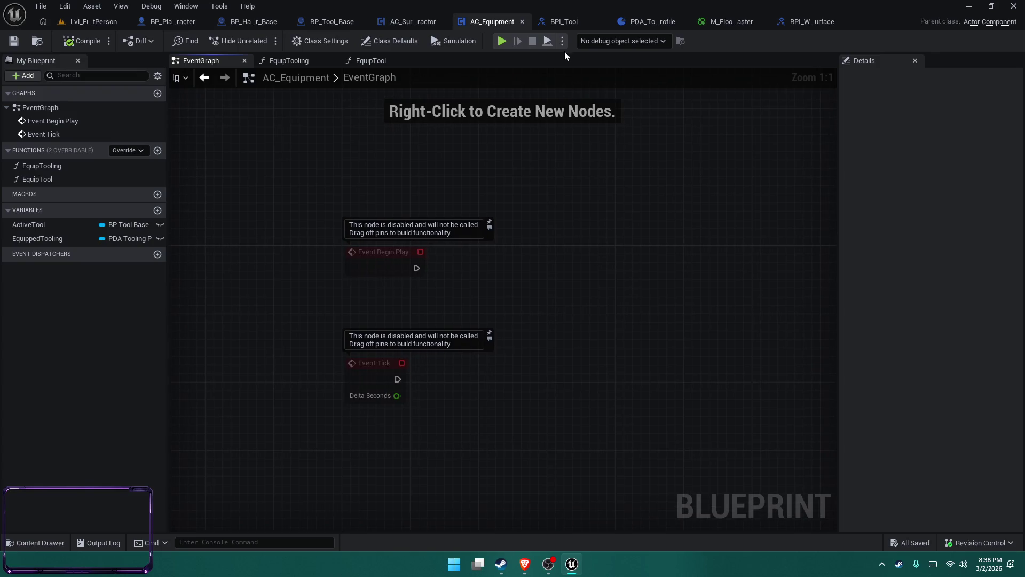
pyautogui.click(176, 24)
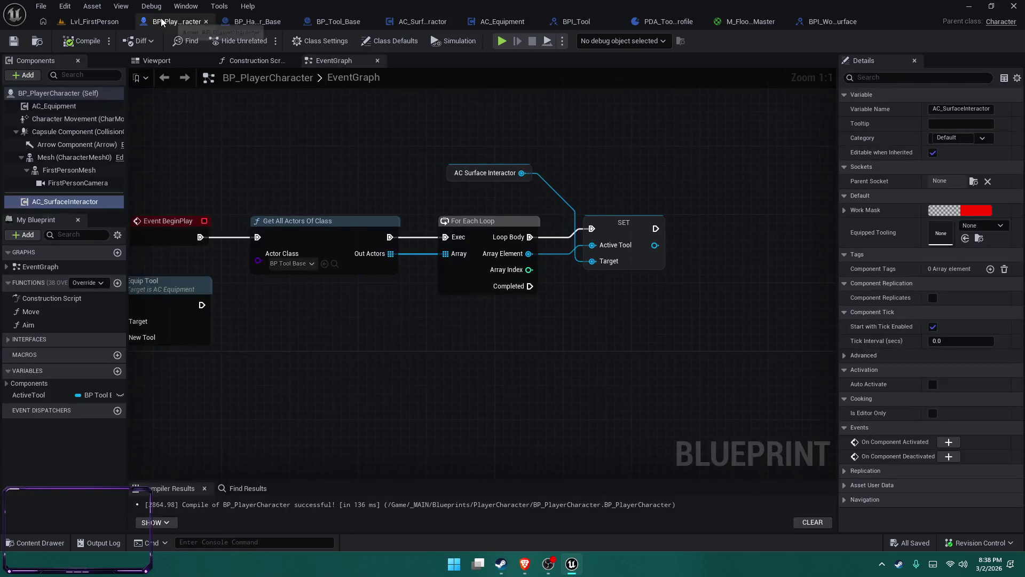
pyautogui.moveTo(365, 242); pyautogui.dragTo(418, 193)
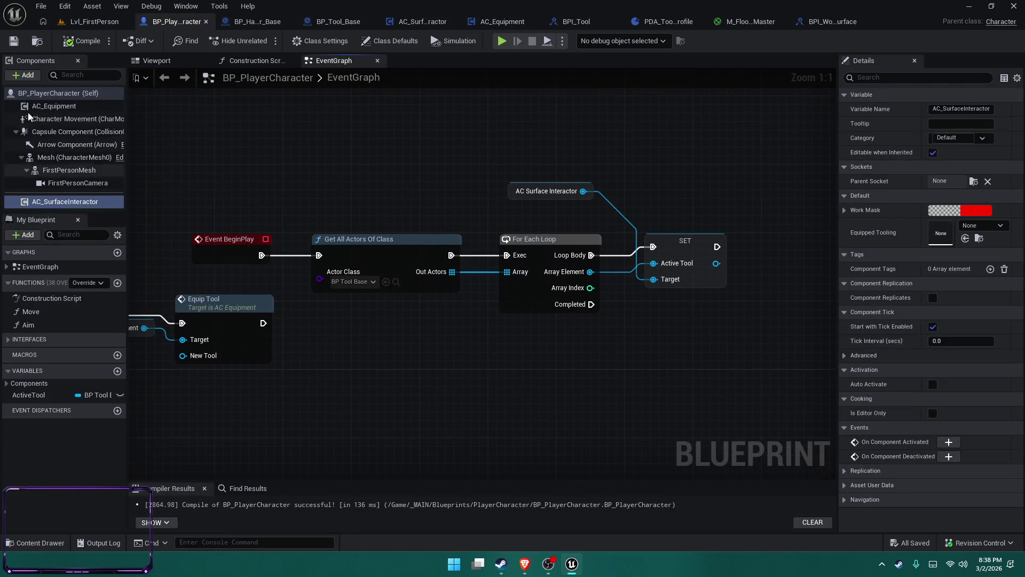
pyautogui.moveTo(415, 389)
pyautogui.mouseDown()
pyautogui.moveTo(600, 377)
pyautogui.moveTo(706, 388)
pyautogui.moveTo(440, 356)
pyautogui.mouseUp()
pyautogui.click(91, 22)
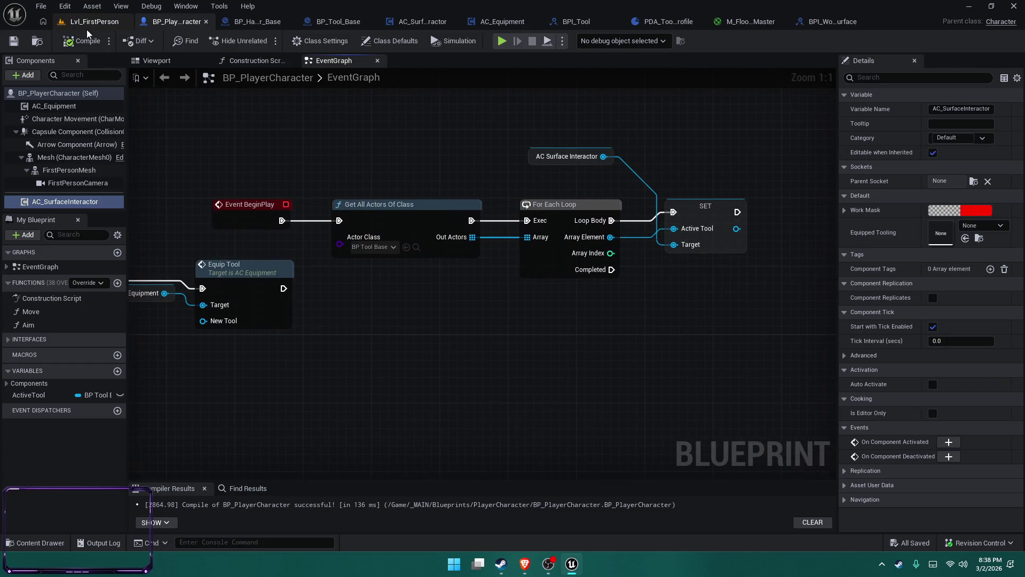
pyautogui.click(265, 41)
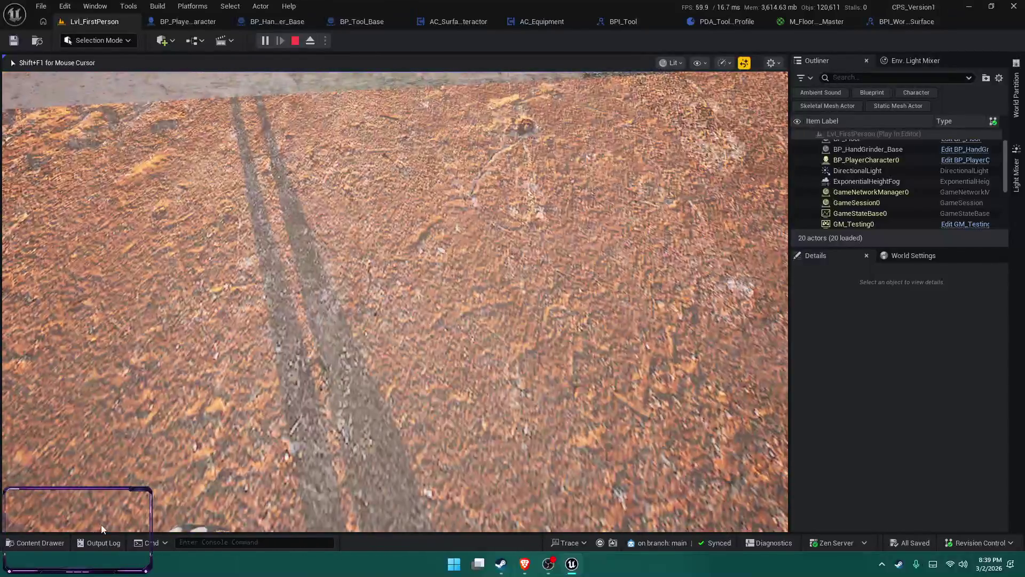
# Stop the play test, browse the Tools and Tooling folders, and open BP_HandGrinder_Base.
pyautogui.press('Escape')
pyautogui.hotkey('ctrl', 'space')
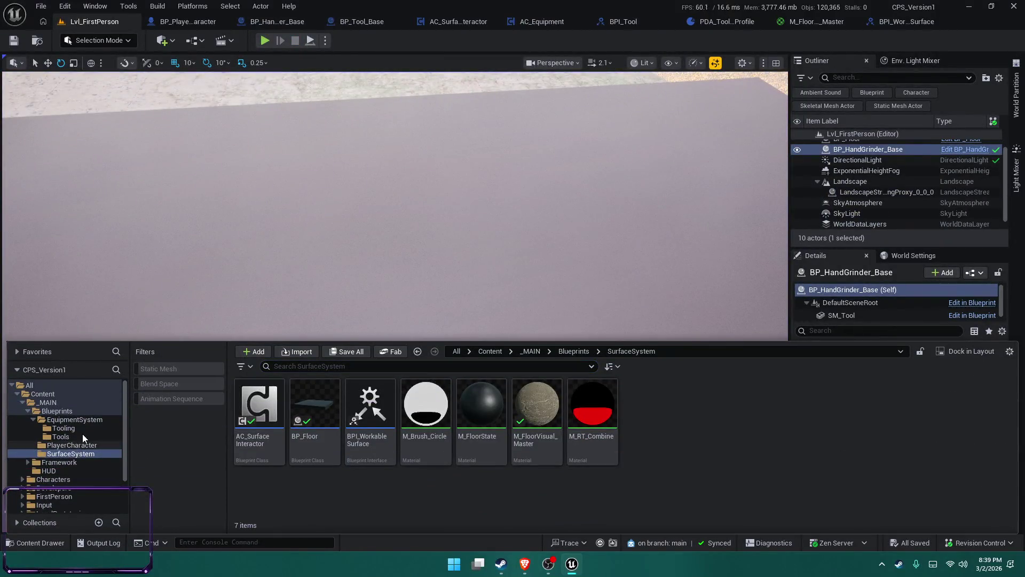
pyautogui.click(82, 435)
pyautogui.click(83, 429)
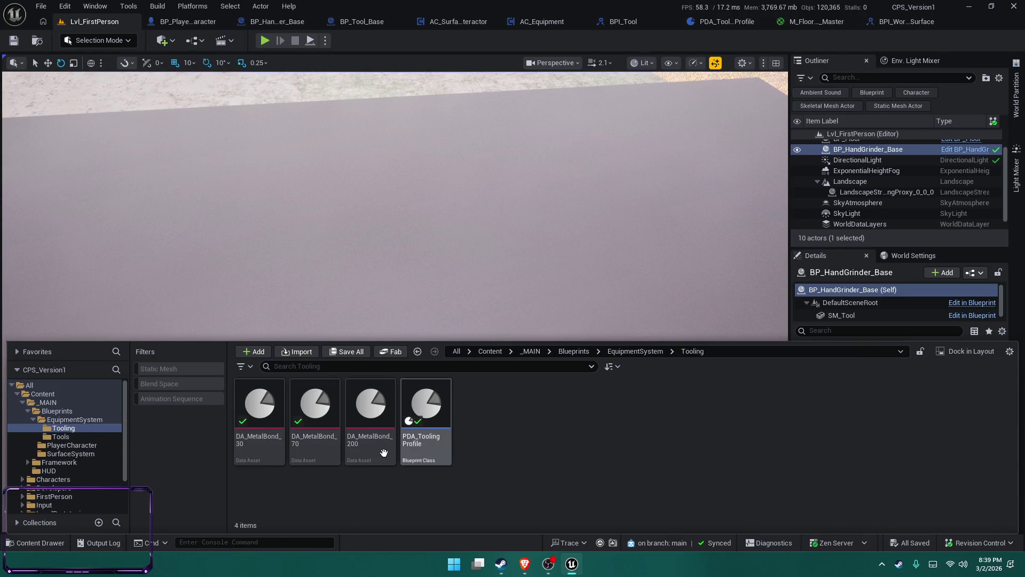
pyautogui.click(79, 437)
pyautogui.doubleClick(315, 412)
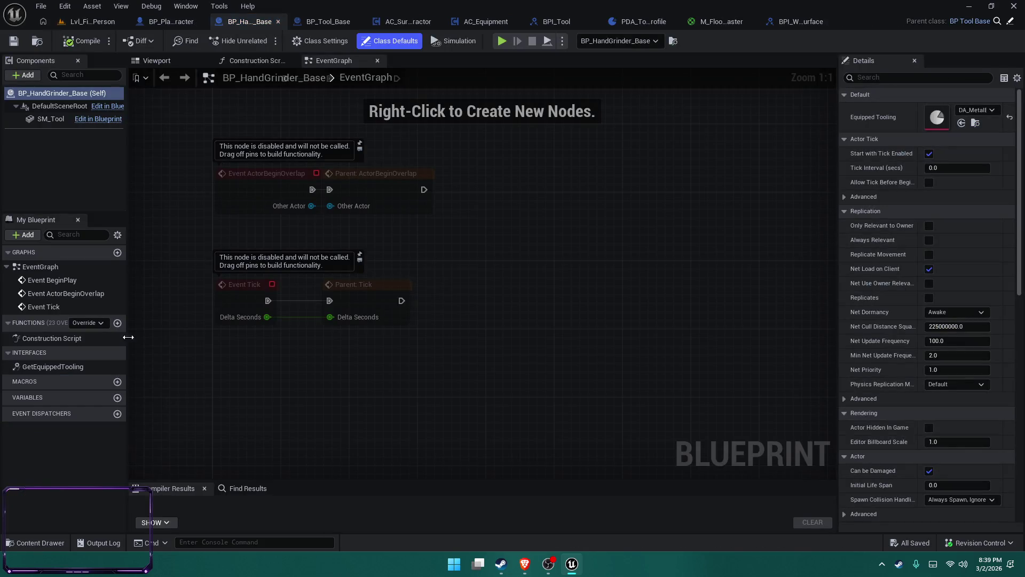
# Check the Equipped Tooling choices, keep DA_MetalBond_30, and return to AC_Equipment.
pyautogui.click(976, 110)
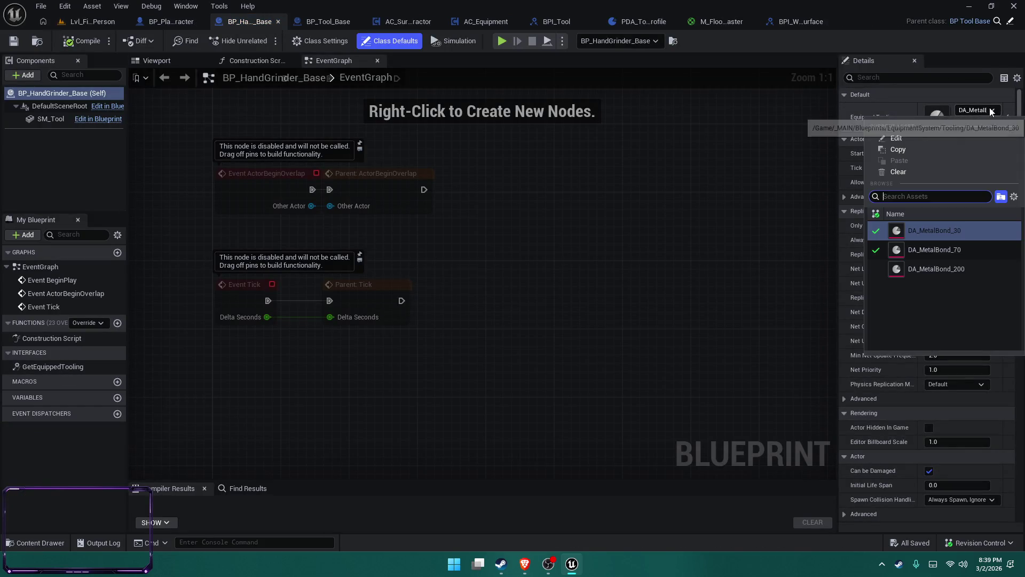
pyautogui.click(732, 176)
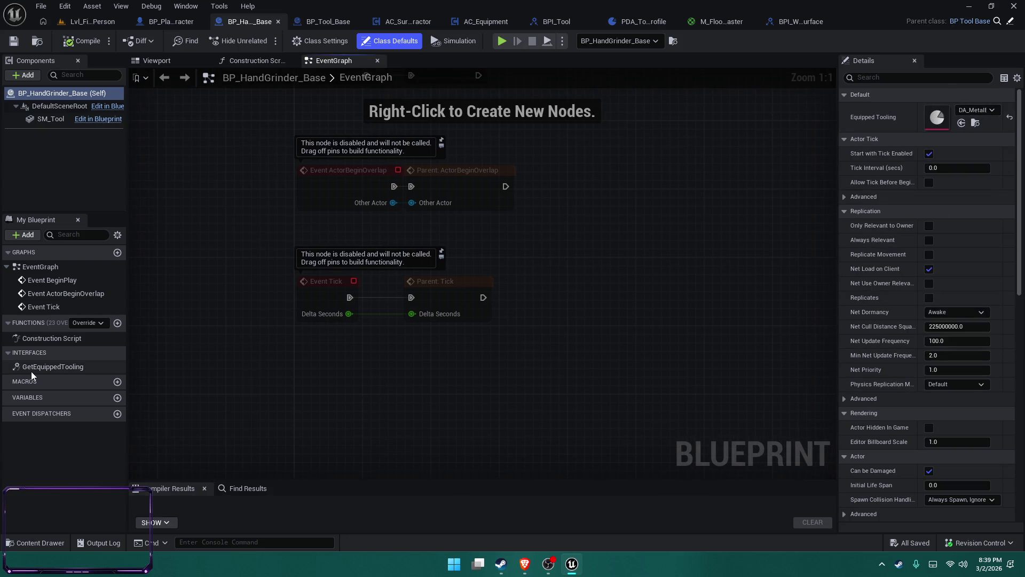
pyautogui.click(485, 24)
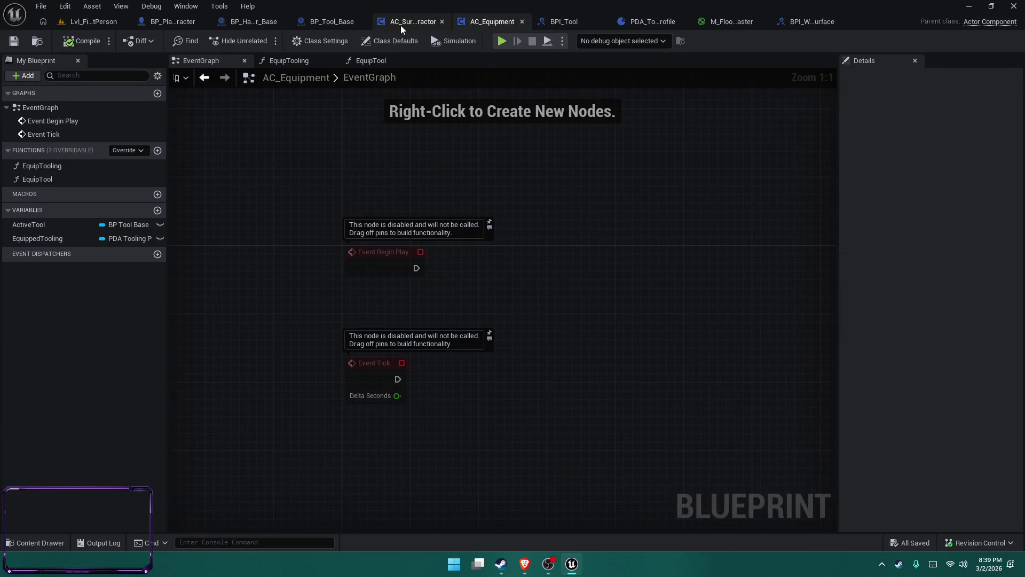
# In AC_SurfaceInteractor's TraceForSurface, inspect the Get Equipped Tooling, Is Valid, Branch and line trace nodes.
pyautogui.click(401, 25)
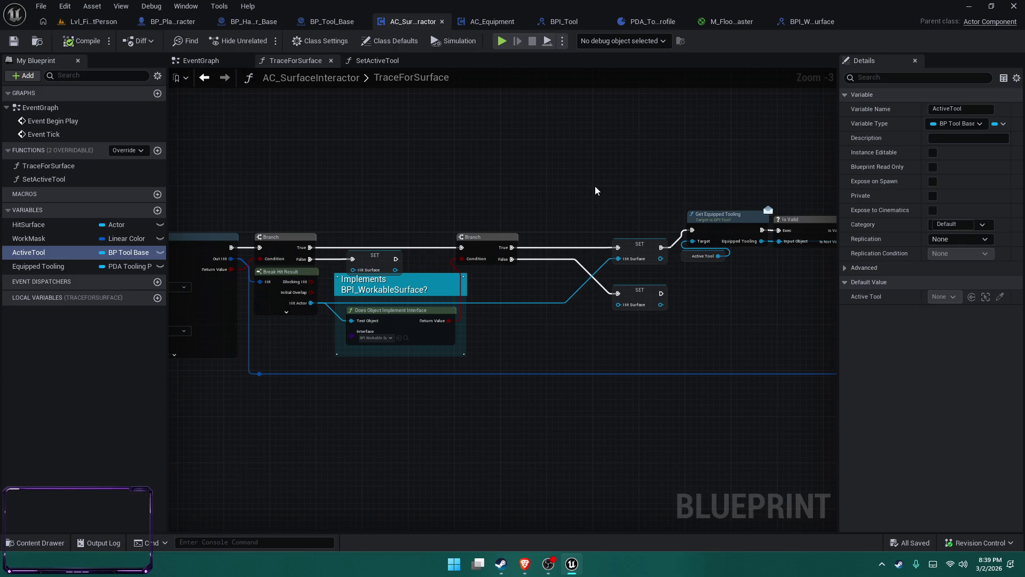
pyautogui.moveTo(595, 190)
pyautogui.mouseDown()
pyautogui.moveTo(524, 177)
pyautogui.moveTo(279, 167)
pyautogui.mouseUp()
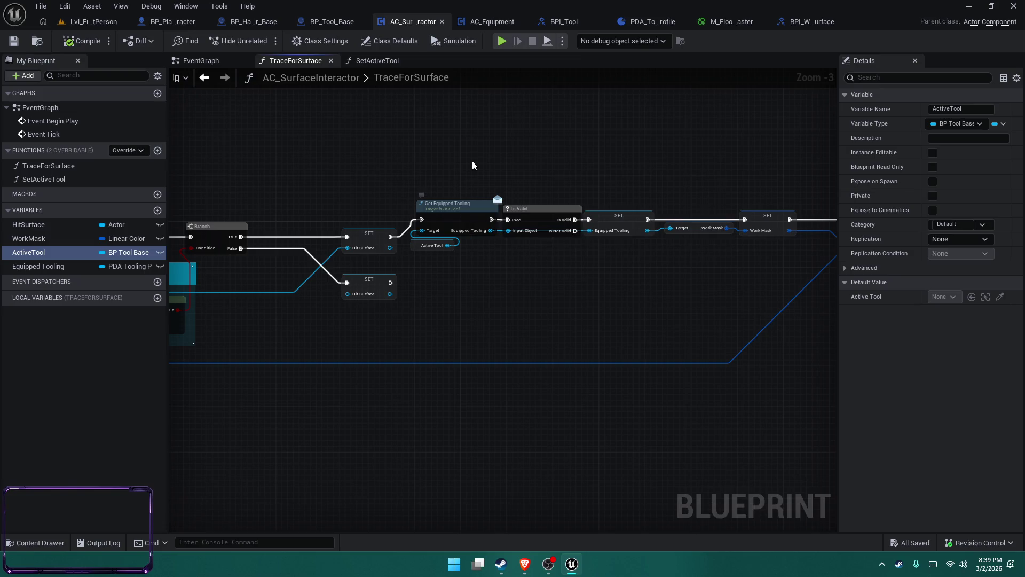
pyautogui.scroll(2, 472, 161)
pyautogui.moveTo(574, 182); pyautogui.dragTo(429, 159)
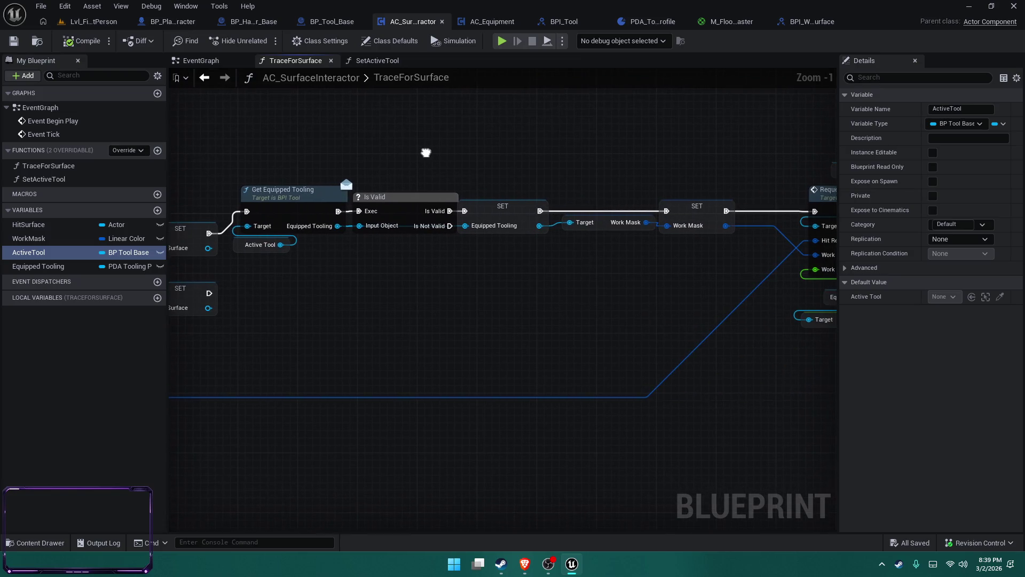
pyautogui.click(537, 148)
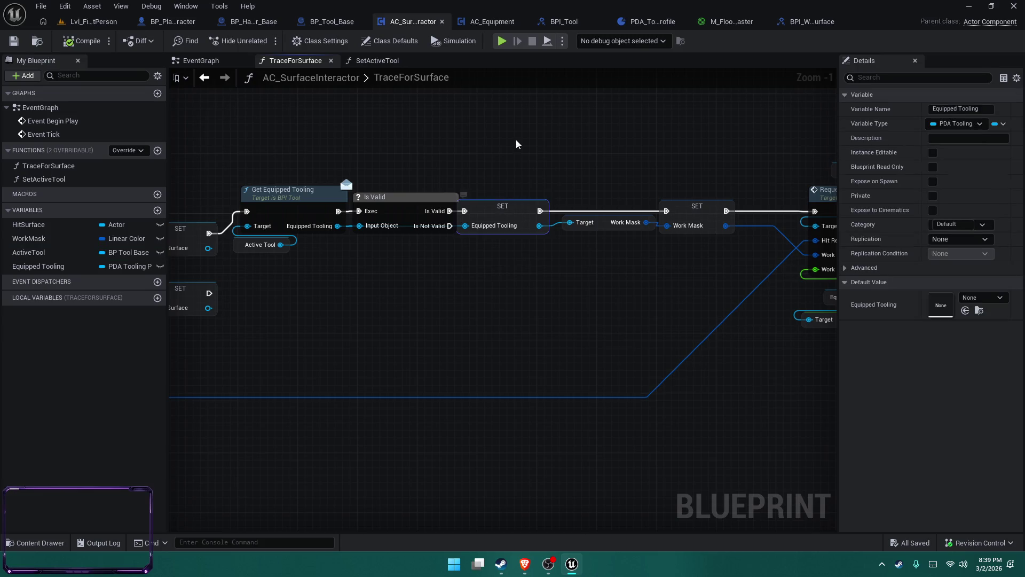
pyautogui.moveTo(660, 148); pyautogui.dragTo(558, 147)
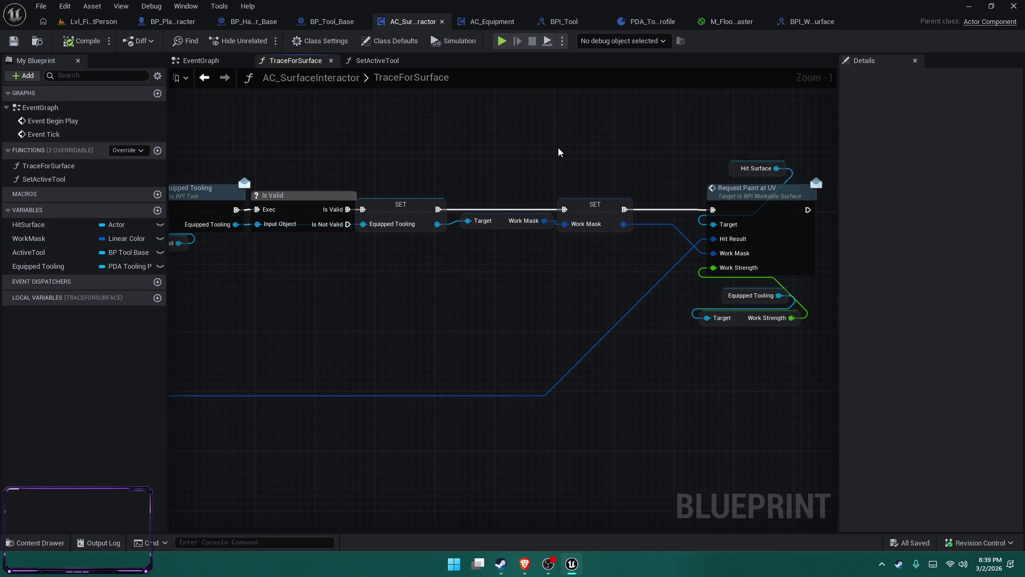
pyautogui.moveTo(320, 195)
pyautogui.mouseDown()
pyautogui.moveTo(318, 156)
pyautogui.moveTo(316, 199)
pyautogui.mouseUp()
pyautogui.moveTo(331, 149); pyautogui.dragTo(837, 172)
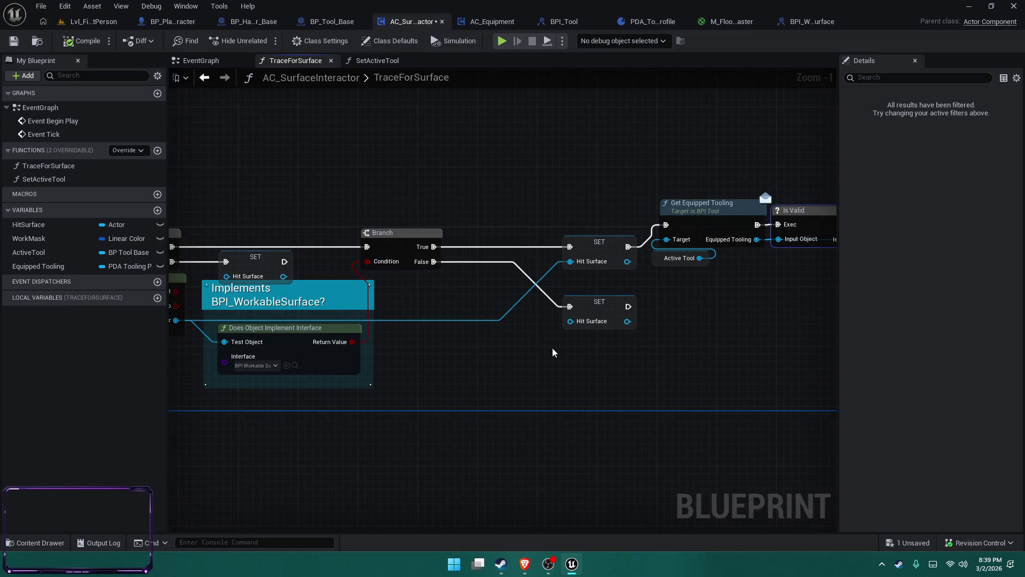
pyautogui.moveTo(552, 347); pyautogui.dragTo(975, 336)
pyautogui.moveTo(502, 321); pyautogui.dragTo(541, 321)
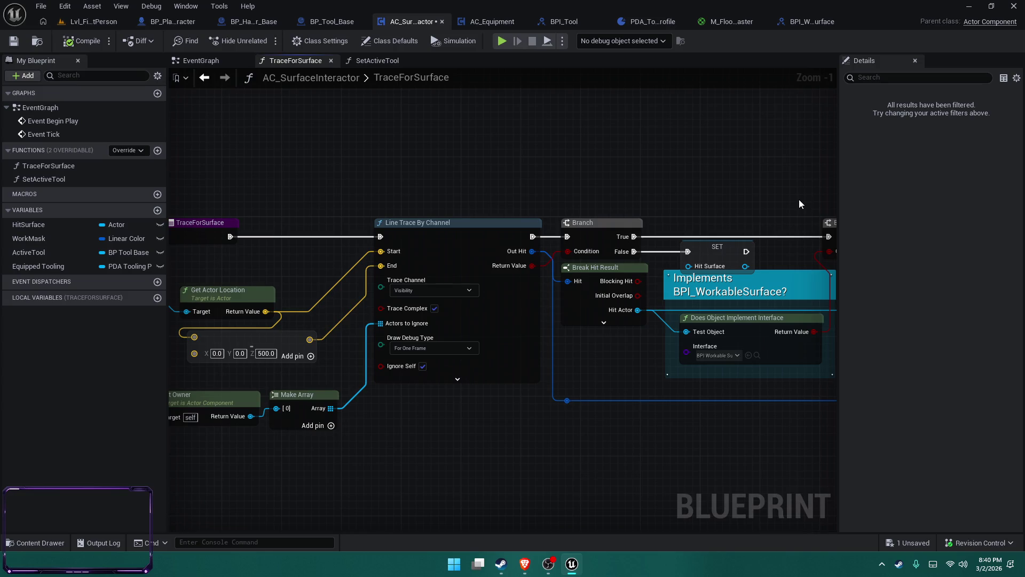
# Follow the graph past Work Mask to Request Paint at UV and open its interface function.
pyautogui.moveTo(749, 184); pyautogui.dragTo(343, 185)
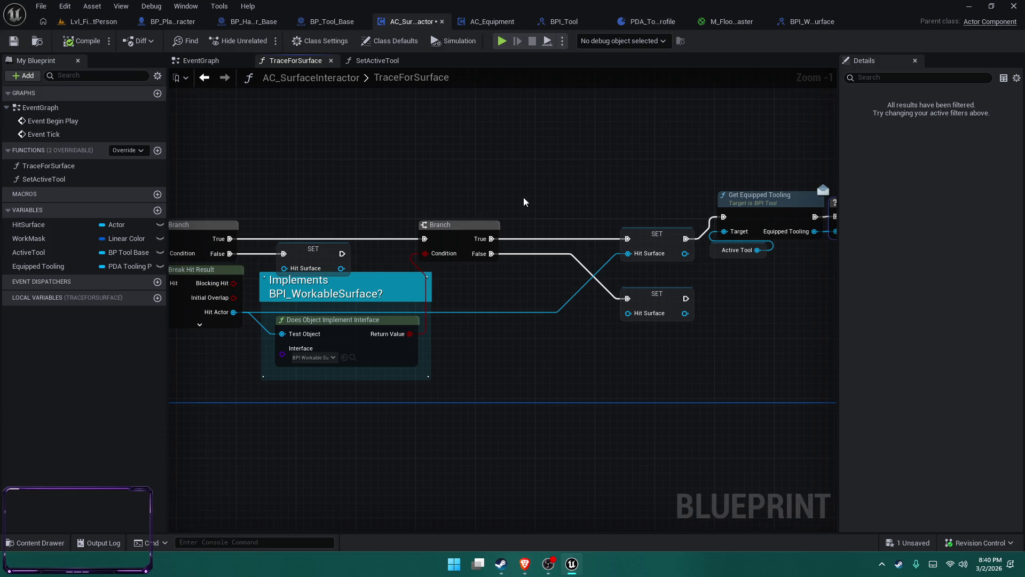
pyautogui.moveTo(623, 164)
pyautogui.mouseDown()
pyautogui.moveTo(419, 133)
pyautogui.moveTo(283, 165)
pyautogui.mouseUp()
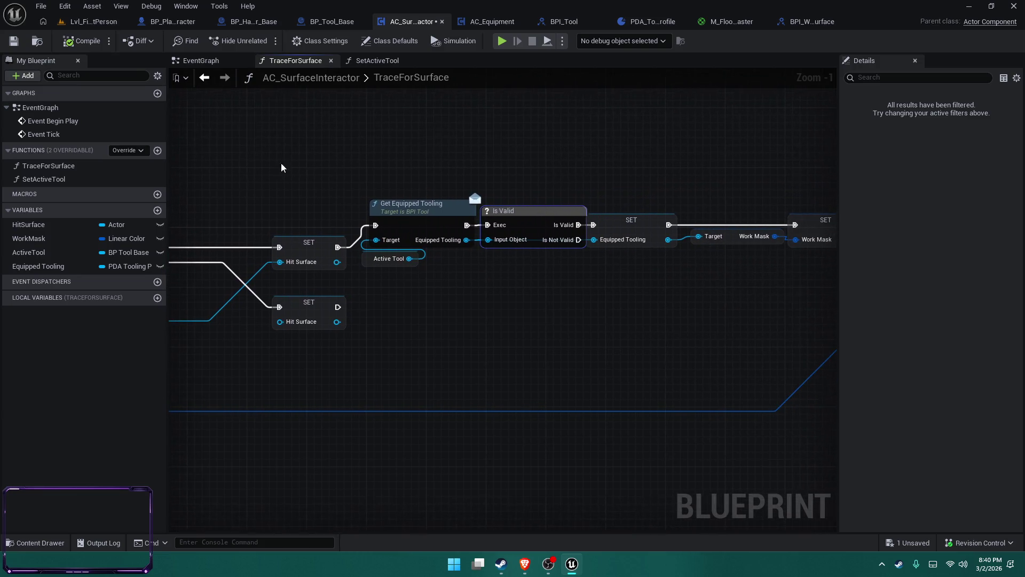
pyautogui.moveTo(461, 146); pyautogui.dragTo(432, 143)
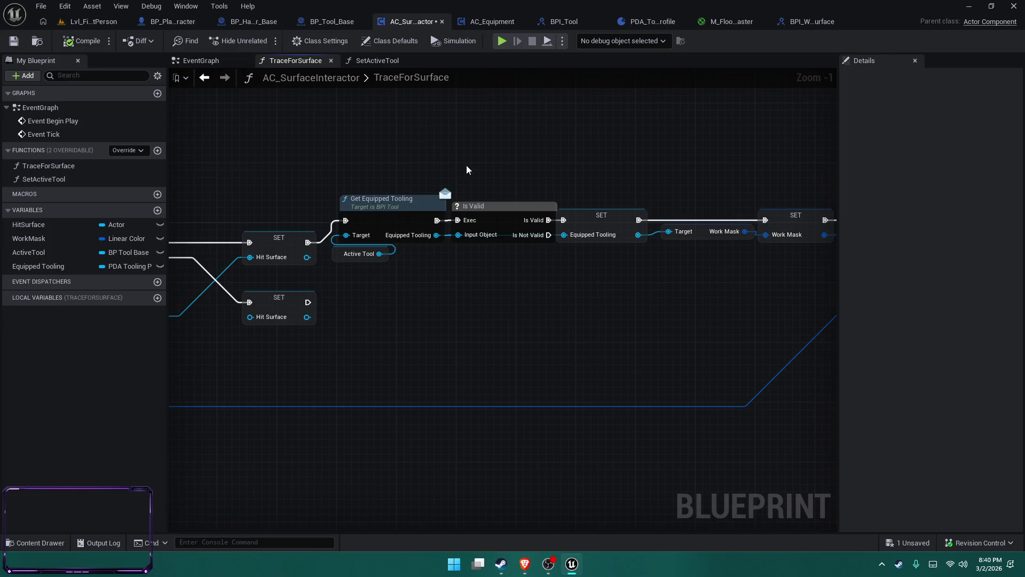
pyautogui.moveTo(547, 176); pyautogui.dragTo(464, 151)
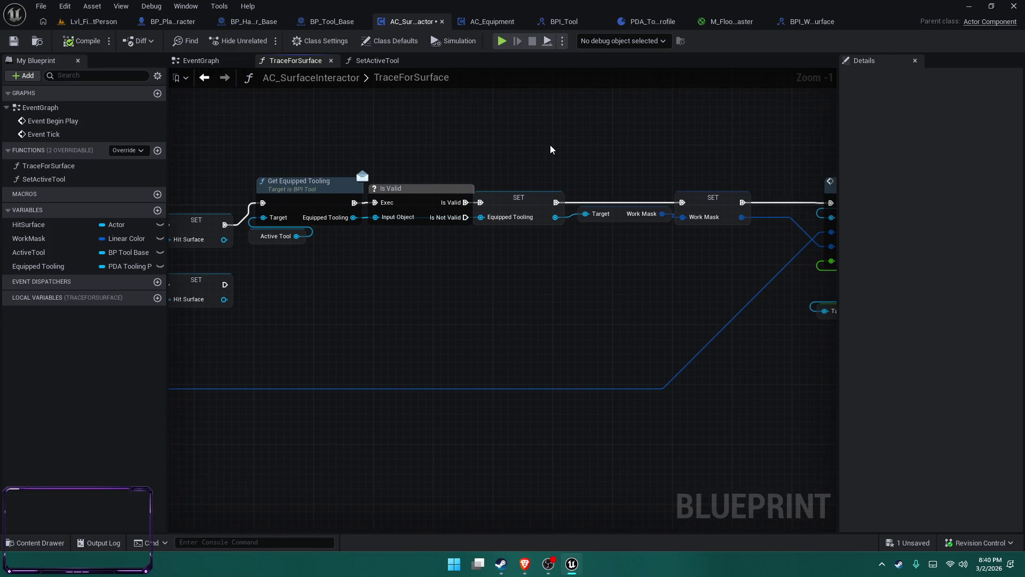
pyautogui.moveTo(550, 150); pyautogui.dragTo(449, 161)
pyautogui.moveTo(715, 220); pyautogui.dragTo(557, 227)
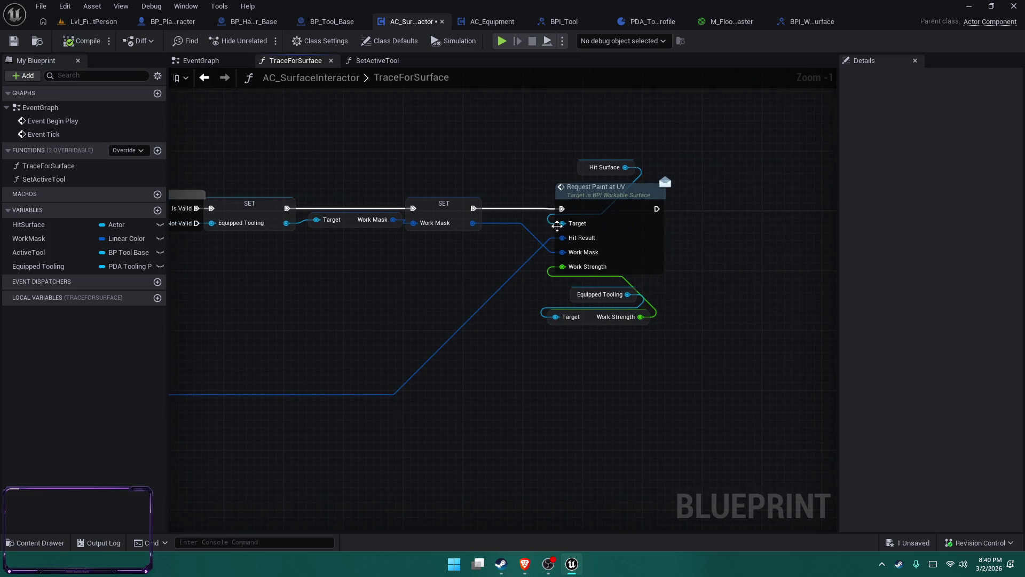
pyautogui.doubleClick(607, 207)
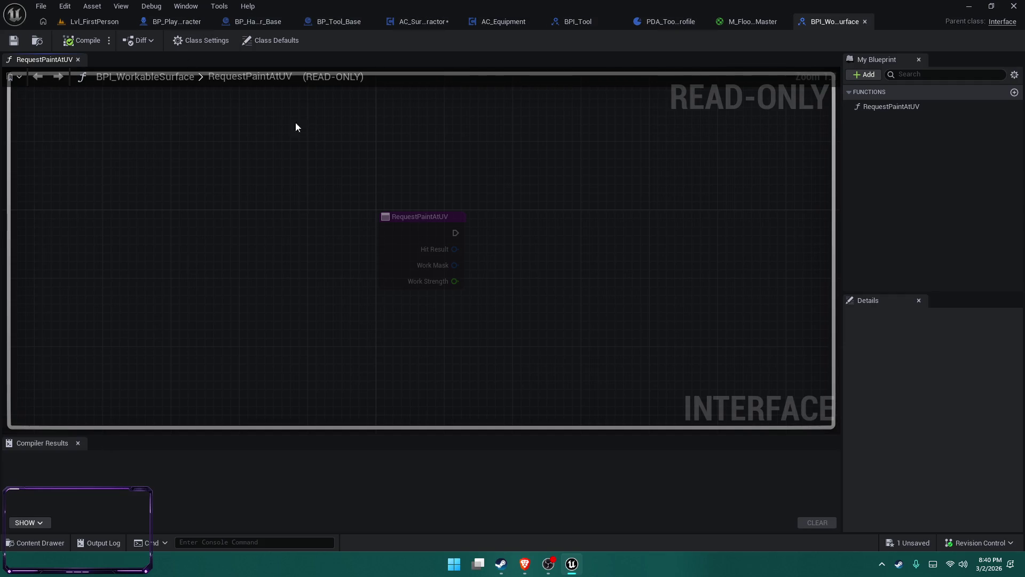
# Open the BP_Floor blueprint from the SurfaceSystem folder.
pyautogui.click(34, 542)
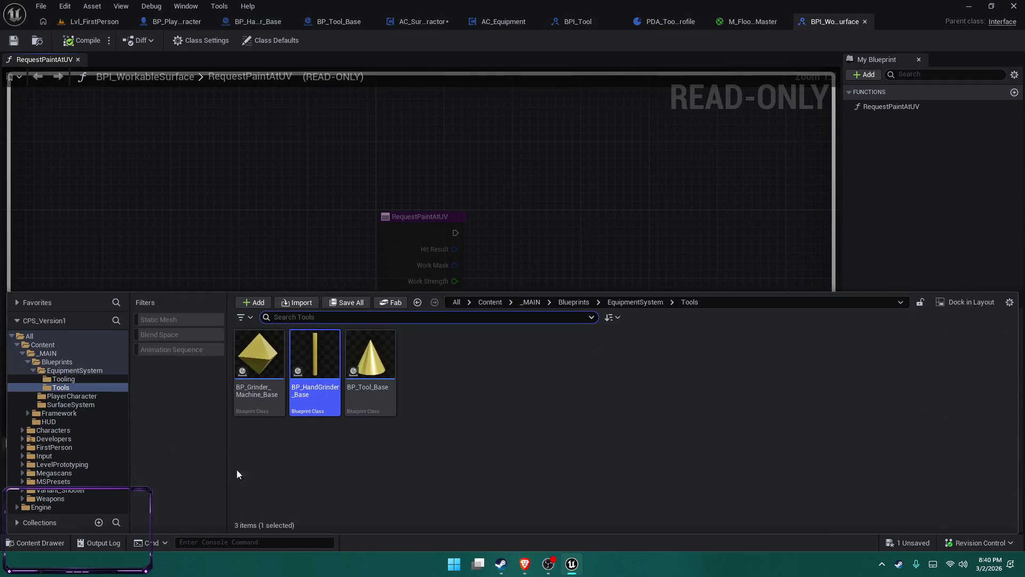
pyautogui.click(74, 370)
pyautogui.click(71, 404)
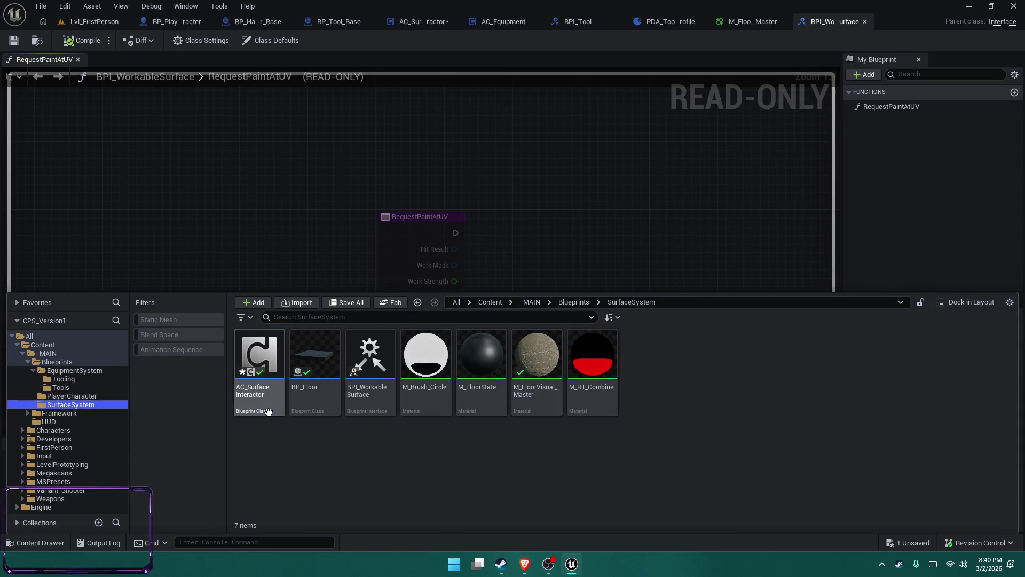
pyautogui.click(320, 396)
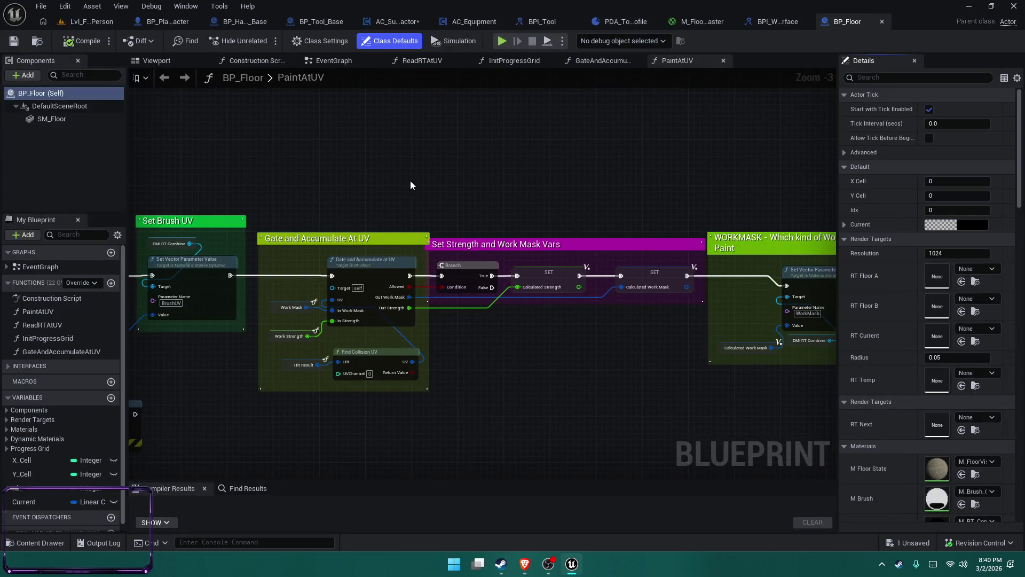
# Pan through BP_Floor's PaintAtUV graph: Branch, Gate and Accumulate, WORKMASK block and Set Work Strength.
pyautogui.moveTo(411, 182)
pyautogui.mouseDown()
pyautogui.moveTo(623, 151)
pyautogui.moveTo(758, 165)
pyautogui.moveTo(927, 155)
pyautogui.mouseUp()
pyautogui.moveTo(480, 160); pyautogui.dragTo(419, 146)
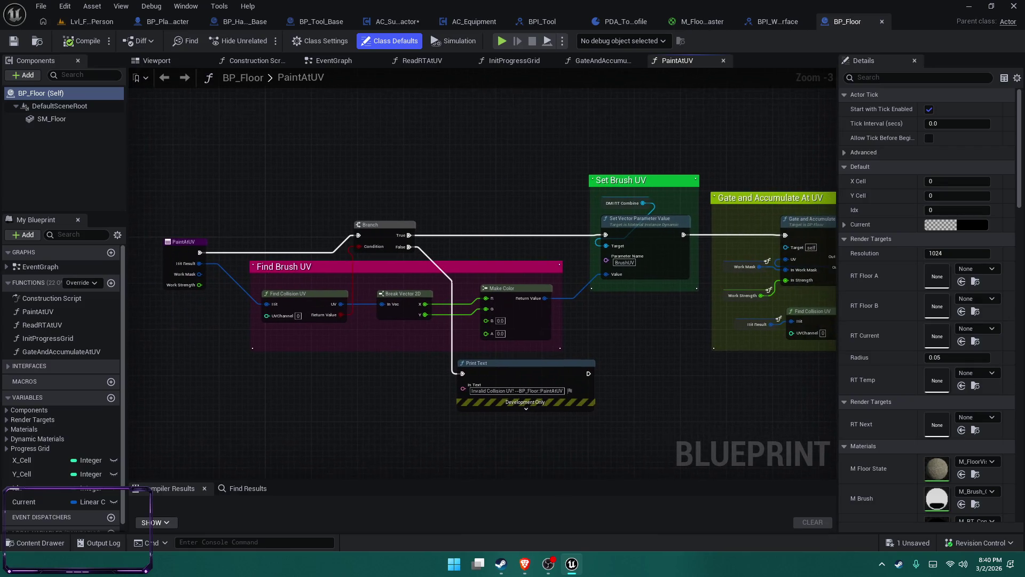
pyautogui.moveTo(865, 133)
pyautogui.mouseDown()
pyautogui.moveTo(732, 101)
pyautogui.moveTo(566, 107)
pyautogui.moveTo(785, 108)
pyautogui.moveTo(600, 107)
pyautogui.mouseUp()
pyautogui.moveTo(640, 203); pyautogui.dragTo(467, 195)
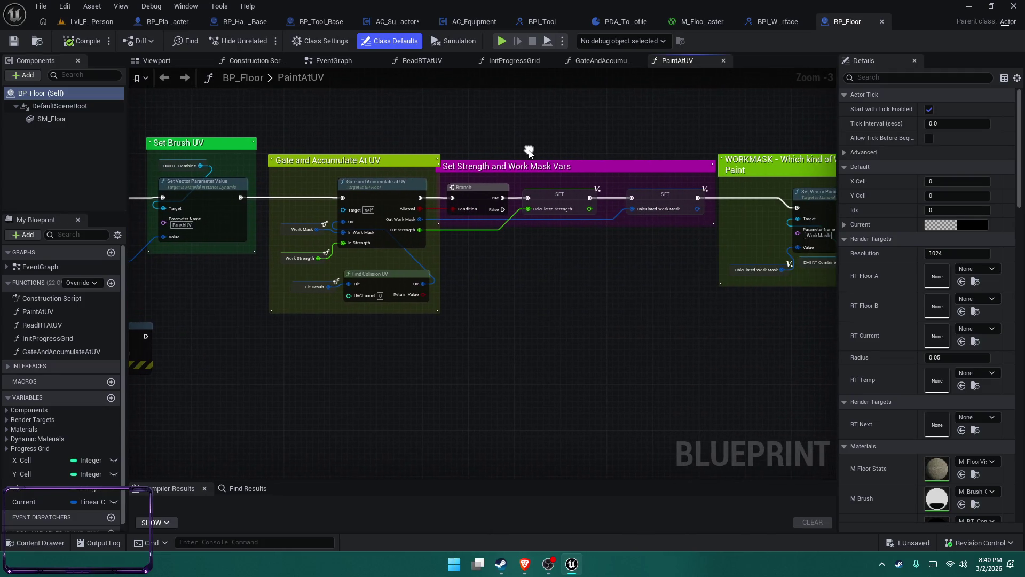
pyautogui.moveTo(696, 113)
pyautogui.mouseDown()
pyautogui.moveTo(640, 104)
pyautogui.moveTo(458, 137)
pyautogui.moveTo(250, 128)
pyautogui.moveTo(0, 163)
pyautogui.moveTo(825, 170)
pyautogui.mouseUp()
pyautogui.scroll(3, 499, 377)
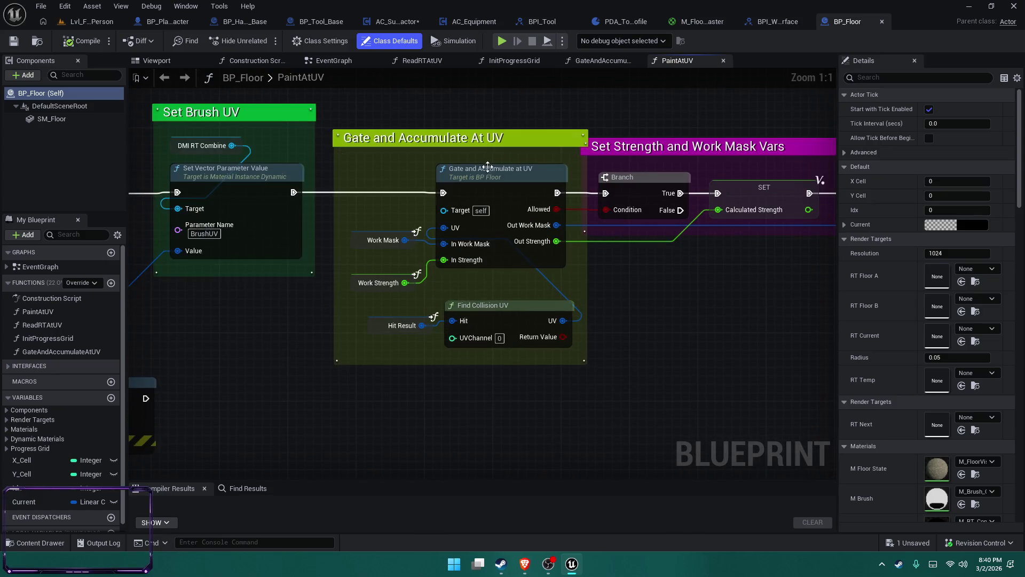
pyautogui.scroll(-2, 160, 314)
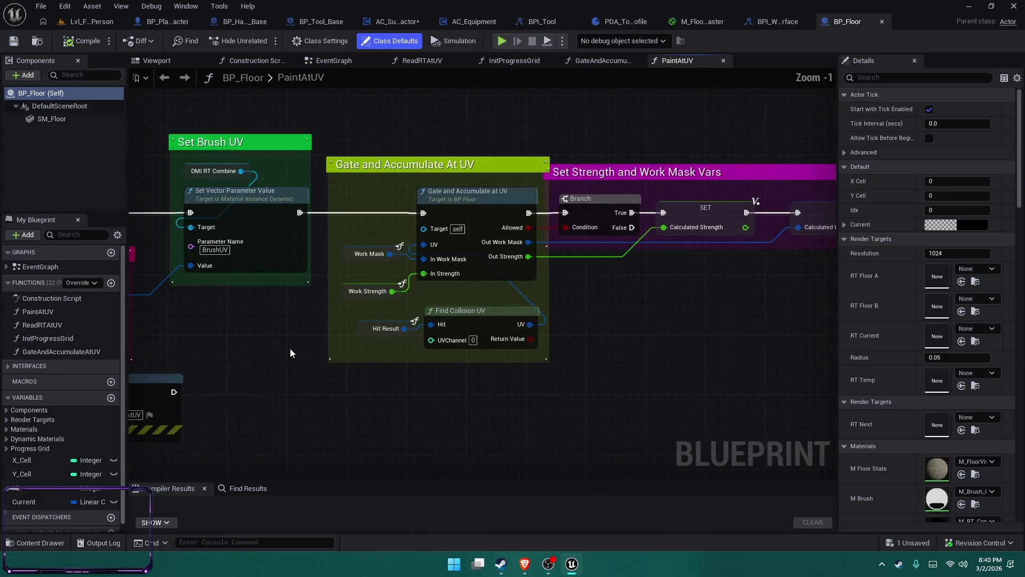
pyautogui.moveTo(290, 349); pyautogui.dragTo(588, 334)
pyautogui.moveTo(818, 292); pyautogui.dragTo(423, 235)
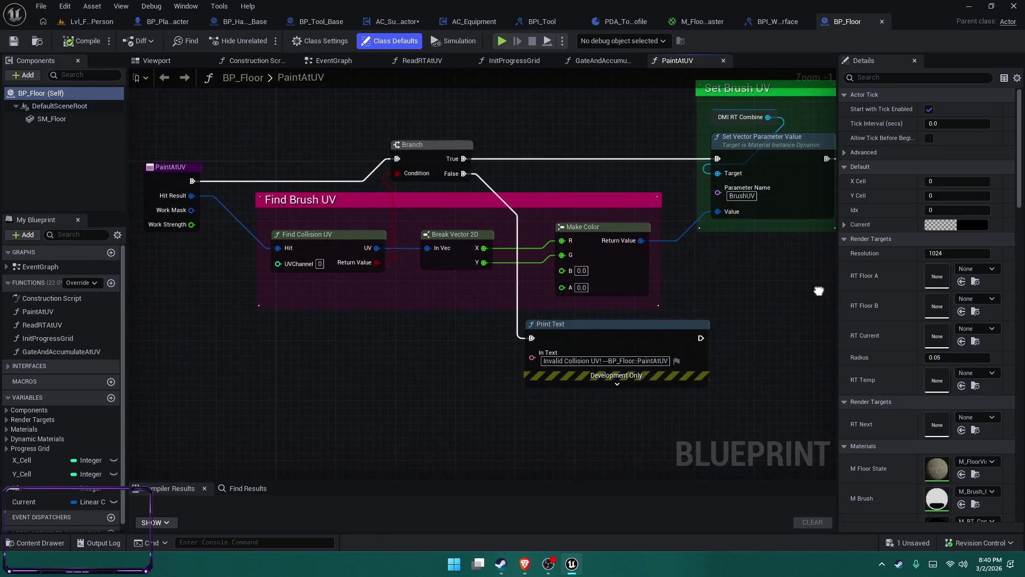
pyautogui.moveTo(819, 291); pyautogui.dragTo(231, 358)
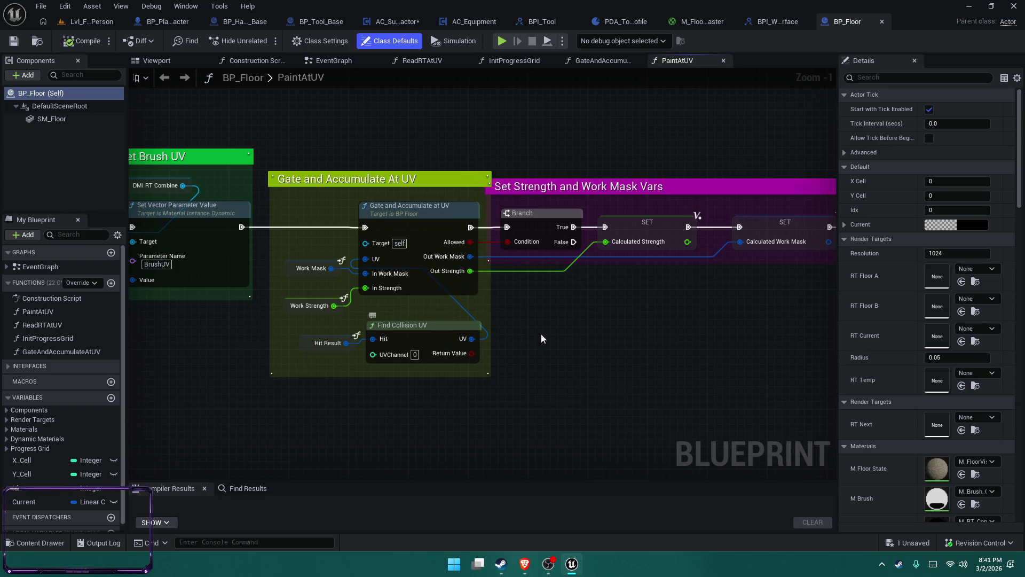
# Inspect the Work Strength variable's properties, including its advanced settings.
pyautogui.click(283, 308)
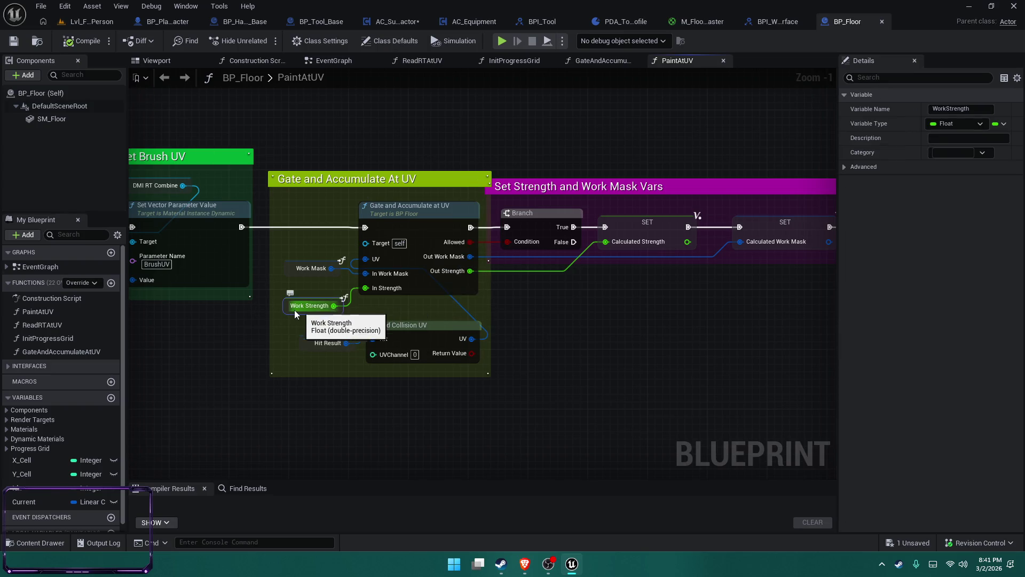
pyautogui.click(845, 166)
pyautogui.click(844, 166)
pyautogui.scroll(-1, 77, 475)
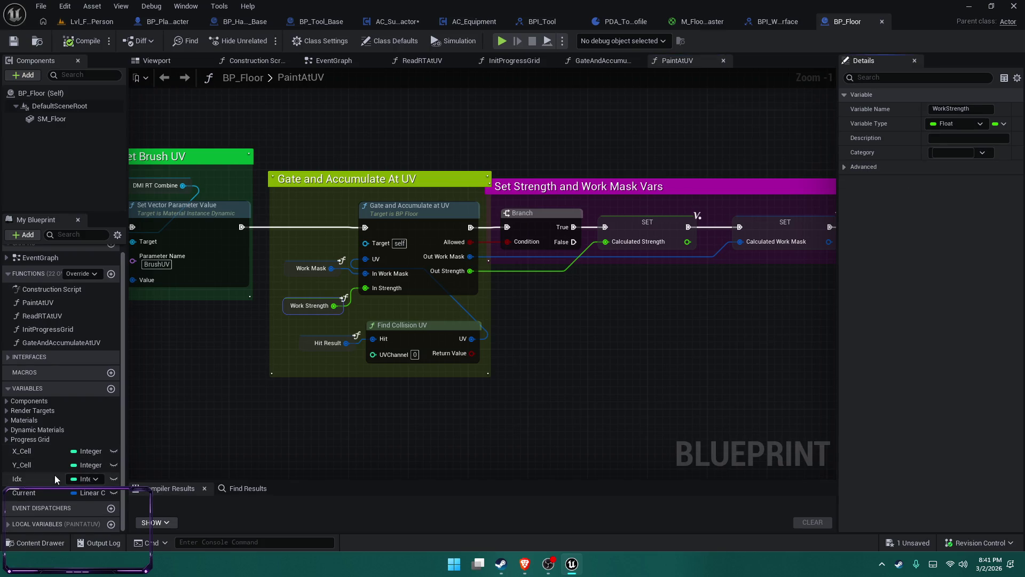
# View the BPI_WorkableSurface interface, then return to AC_SurfaceInteractor's TraceForSurface graph.
pyautogui.click(773, 23)
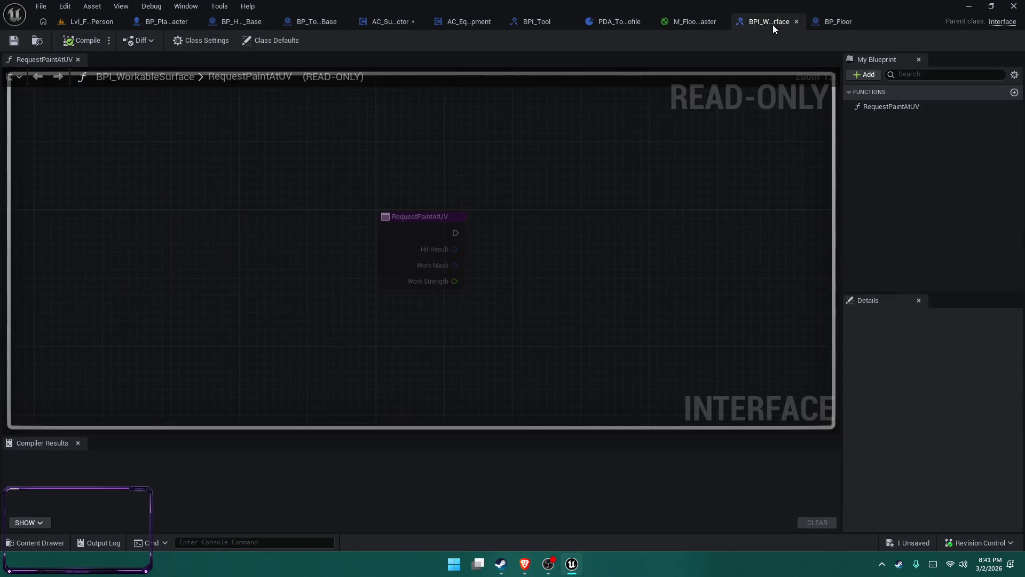
pyautogui.click(458, 20)
pyautogui.click(381, 21)
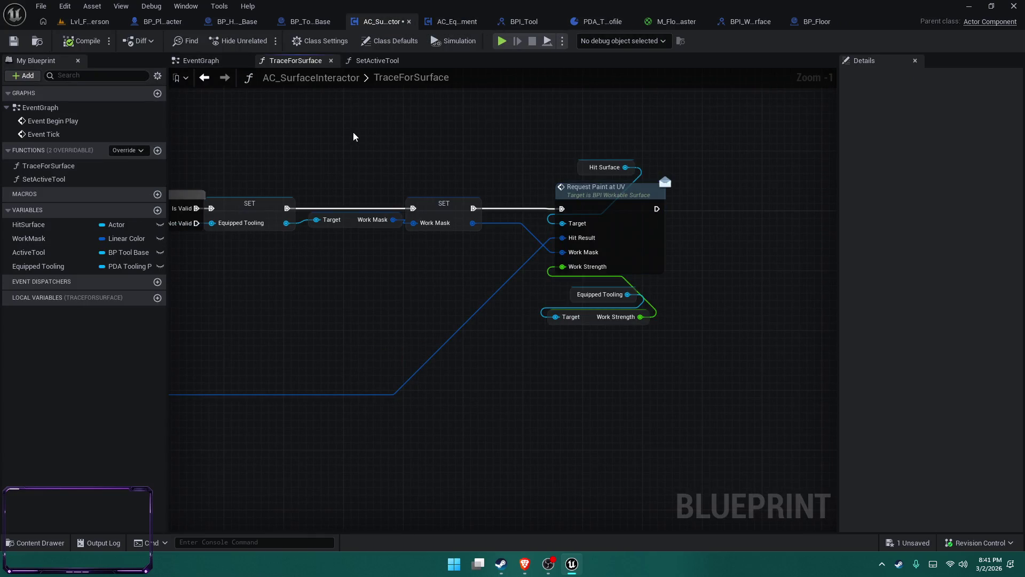
# Move the Equipped Tooling getter below the Work Strength node and deselect it.
pyautogui.moveTo(573, 296)
pyautogui.mouseDown()
pyautogui.moveTo(491, 290)
pyautogui.moveTo(483, 344)
pyautogui.moveTo(559, 348)
pyautogui.mouseUp()
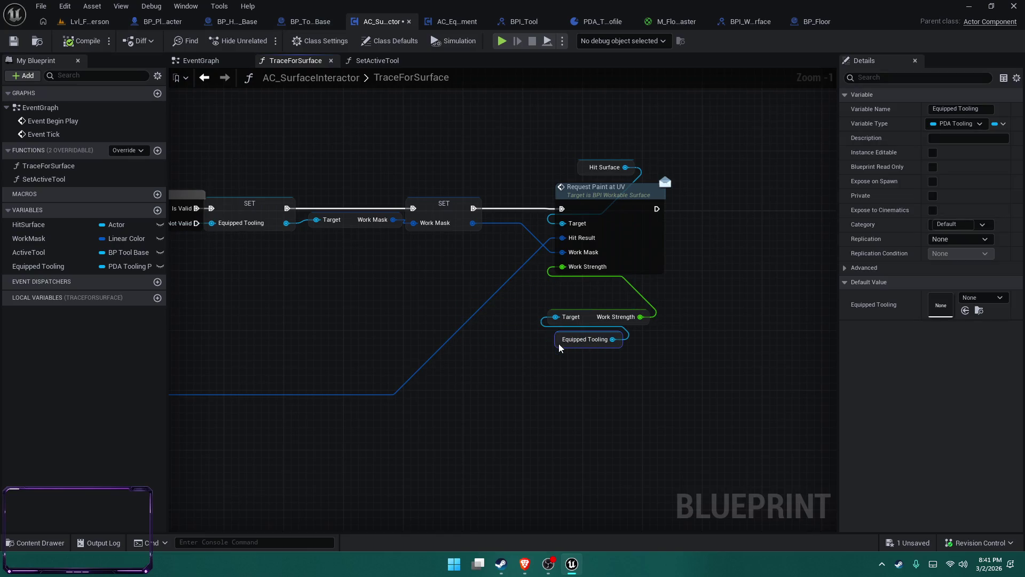
pyautogui.click(541, 349)
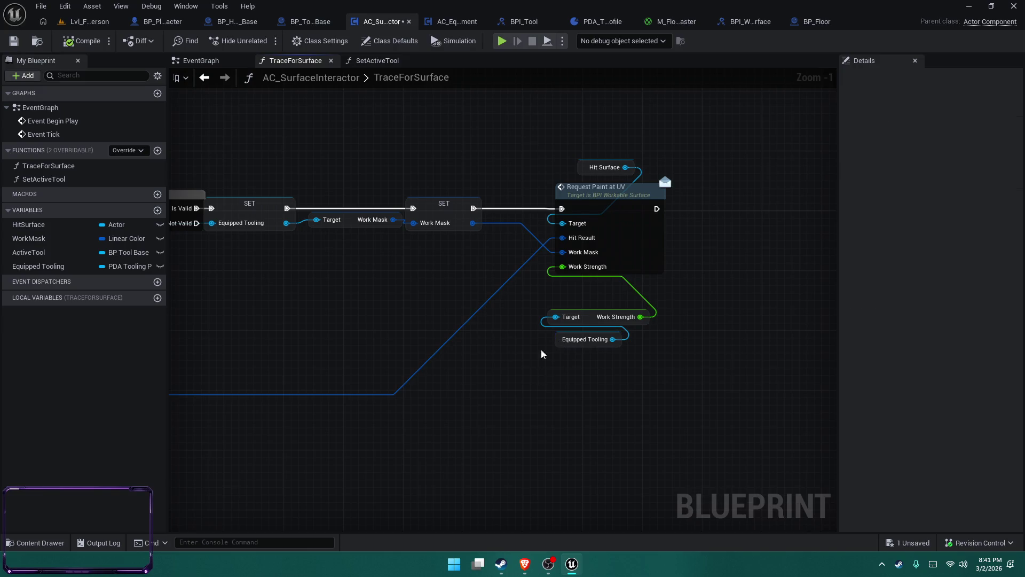
pyautogui.click(33, 543)
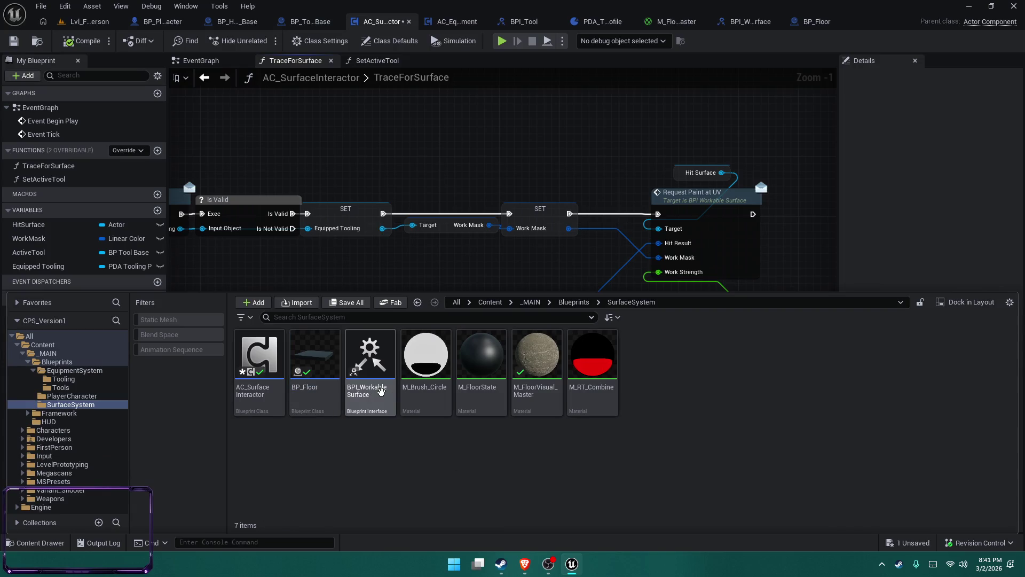
# Pan back over the Get Equipped Tooling nodes and open the SetActiveTool function.
pyautogui.moveTo(446, 118)
pyautogui.mouseDown()
pyautogui.moveTo(1020, 101)
pyautogui.moveTo(599, 98)
pyautogui.mouseUp()
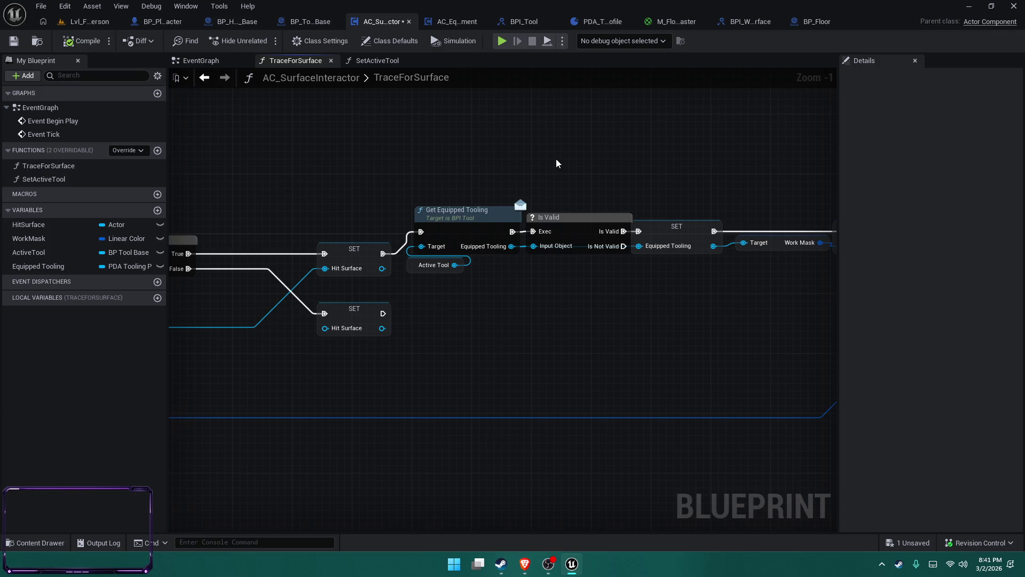
pyautogui.moveTo(413, 169)
pyautogui.mouseDown()
pyautogui.moveTo(650, 160)
pyautogui.moveTo(833, 171)
pyautogui.moveTo(1014, 90)
pyautogui.moveTo(528, 95)
pyautogui.mouseUp()
pyautogui.click(386, 62)
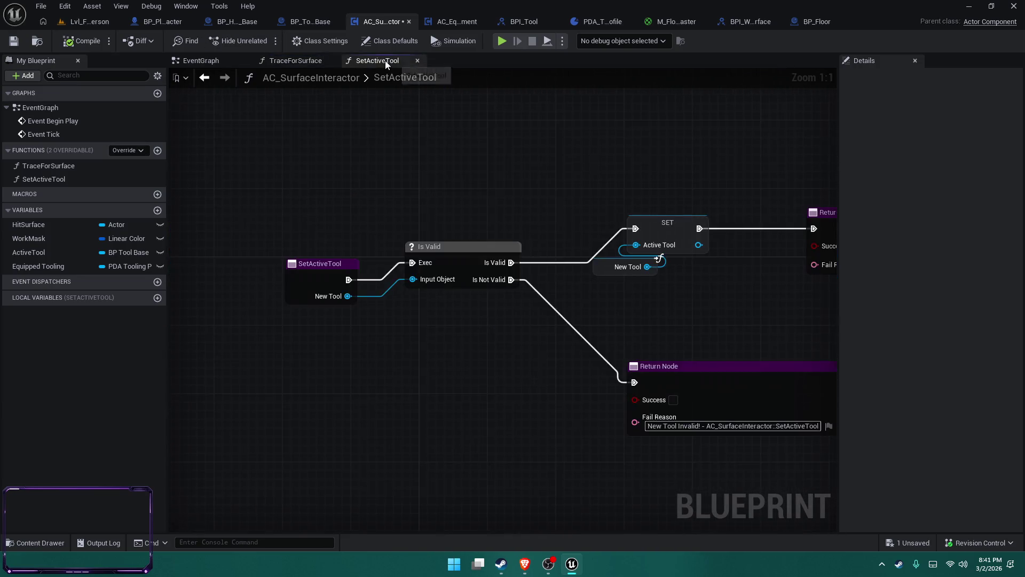
# Look over the SetActiveTool nodes and the Event Begin Play graph, then go to BP_PlayerCharacter.
pyautogui.moveTo(588, 174)
pyautogui.mouseDown()
pyautogui.moveTo(558, 155)
pyautogui.moveTo(466, 137)
pyautogui.moveTo(507, 140)
pyautogui.mouseUp()
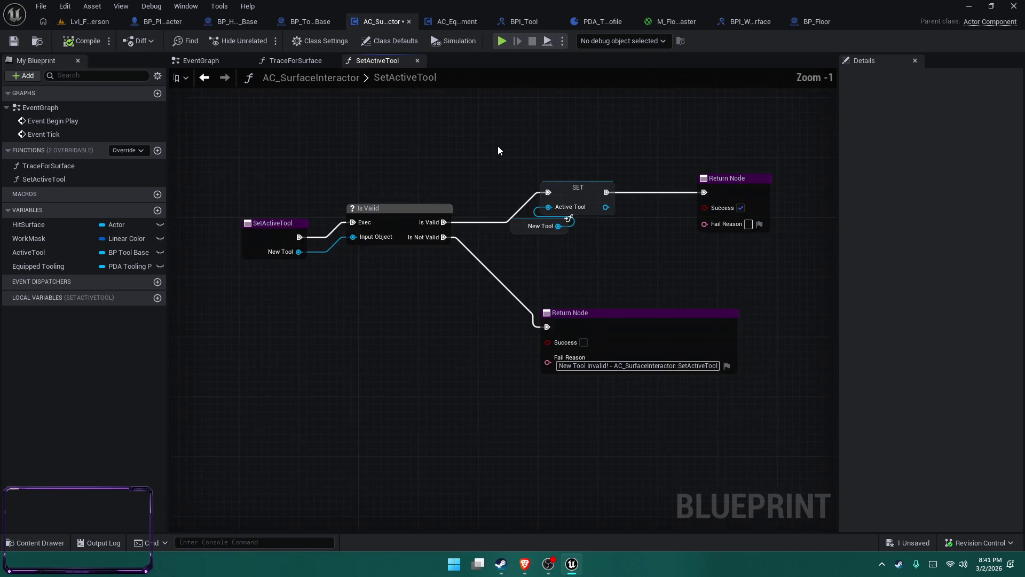
pyautogui.click(211, 61)
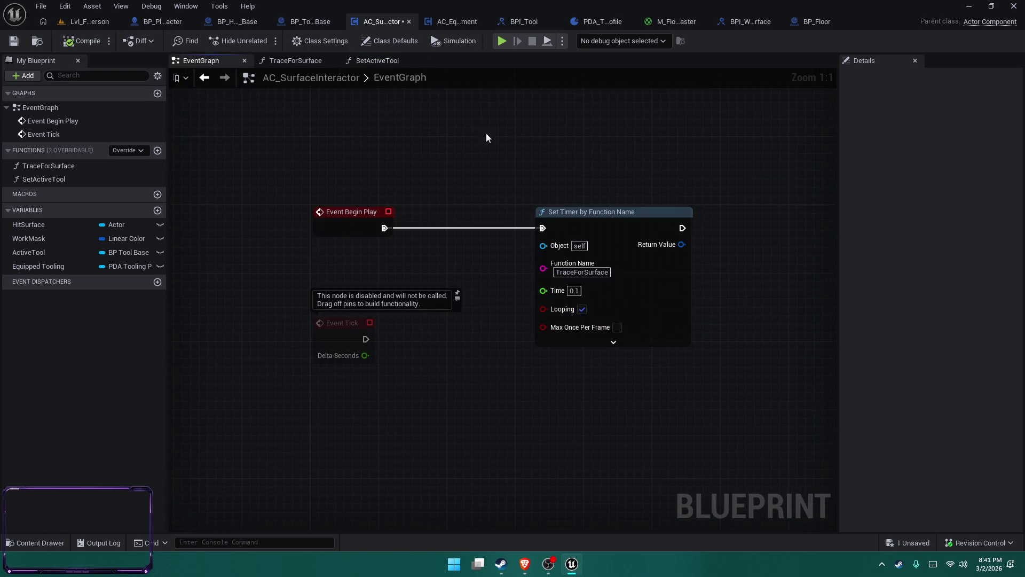
pyautogui.moveTo(524, 145); pyautogui.dragTo(420, 139)
pyautogui.click(165, 22)
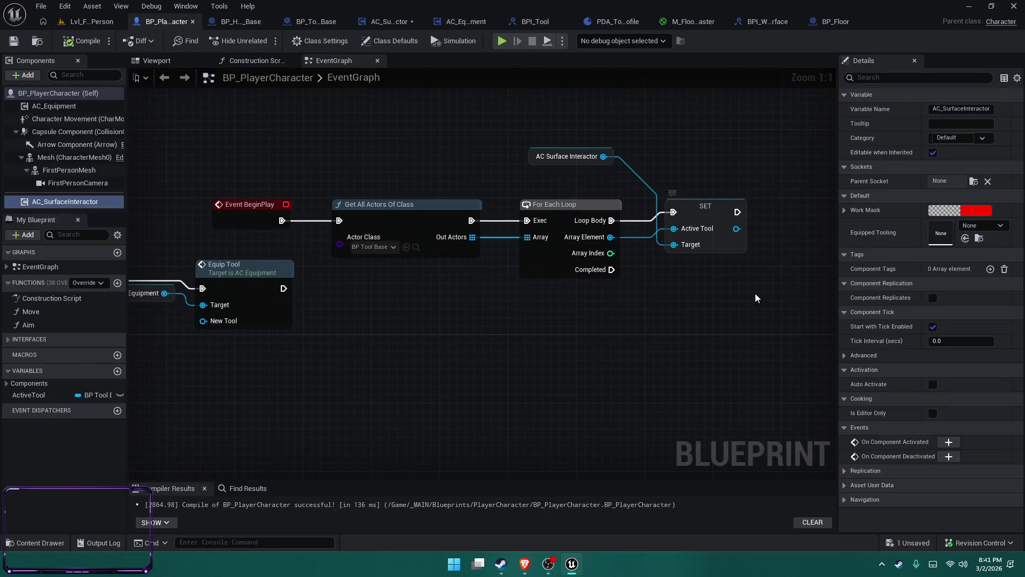
# Delete the loop's SET node and add a Set Active Tool node from AC Surface Interactor.
pyautogui.click(695, 229)
pyautogui.press('Delete')
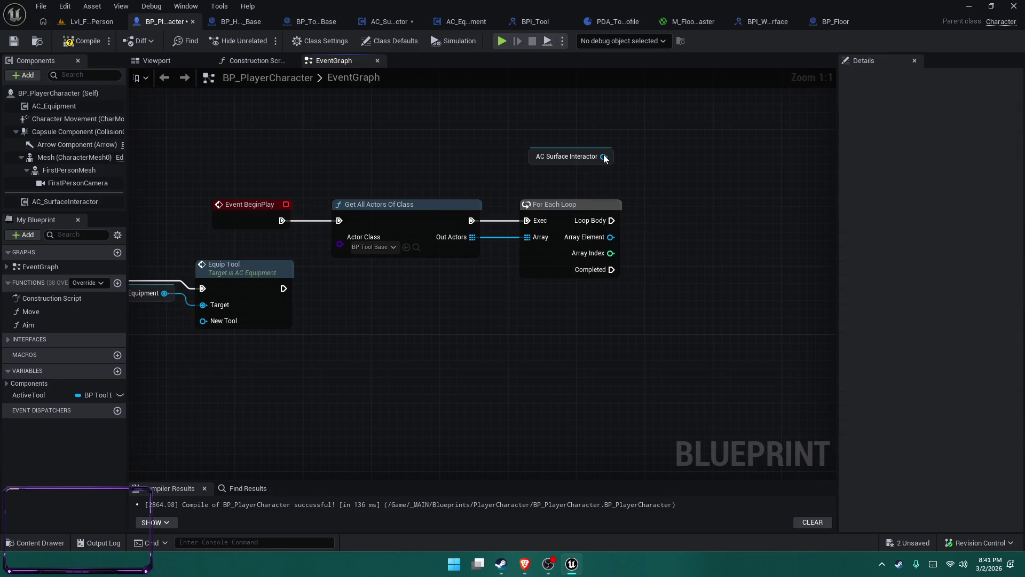
pyautogui.moveTo(604, 156); pyautogui.dragTo(619, 169)
pyautogui.write('set act')
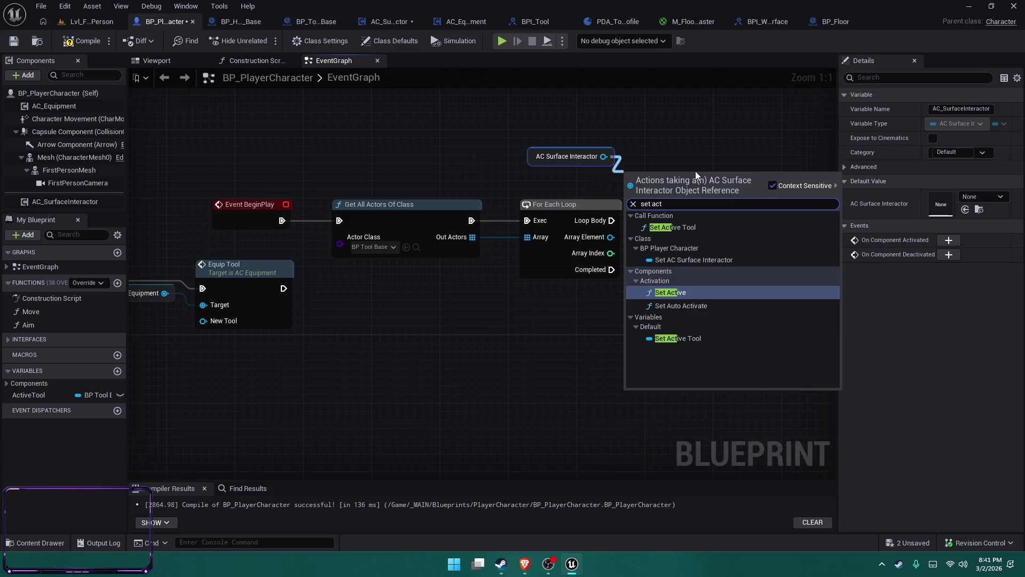
pyautogui.press('Up')
pyautogui.press('Up')
pyautogui.press('Return')
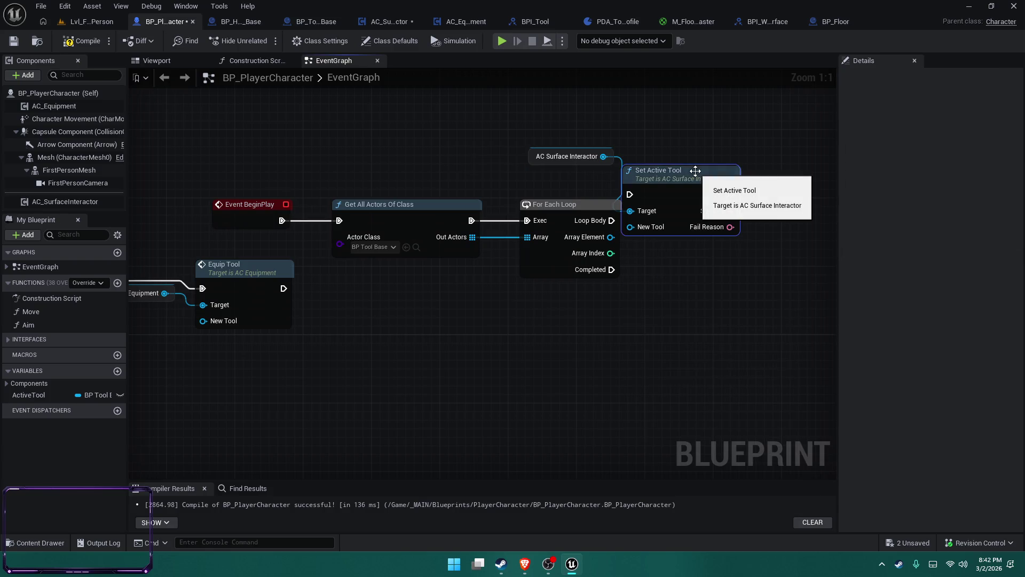
# Wire Loop Body and Array Element into Set Active Tool, then play-test Lvl_FirstPerson.
pyautogui.moveTo(679, 207)
pyautogui.mouseDown()
pyautogui.moveTo(705, 240)
pyautogui.moveTo(612, 219)
pyautogui.mouseUp()
pyautogui.moveTo(724, 200); pyautogui.dragTo(761, 191)
pyautogui.click(639, 287)
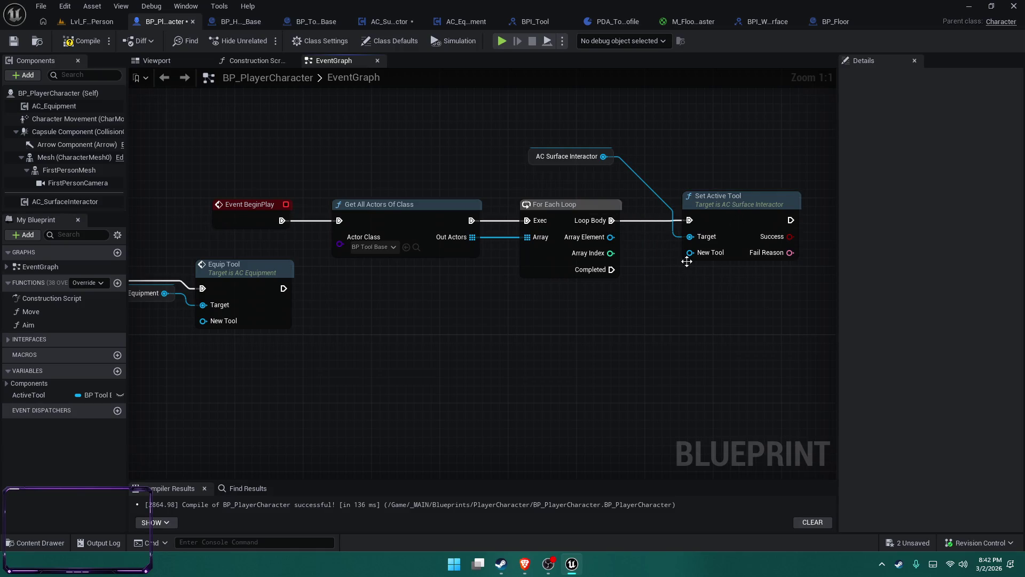
pyautogui.moveTo(610, 237); pyautogui.dragTo(690, 252)
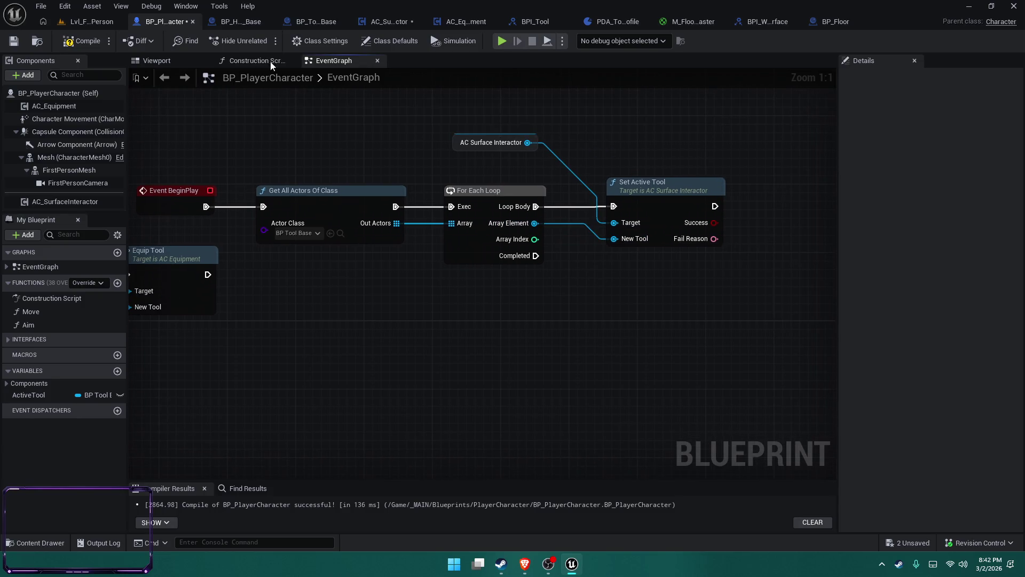
pyautogui.click(78, 22)
pyautogui.click(265, 40)
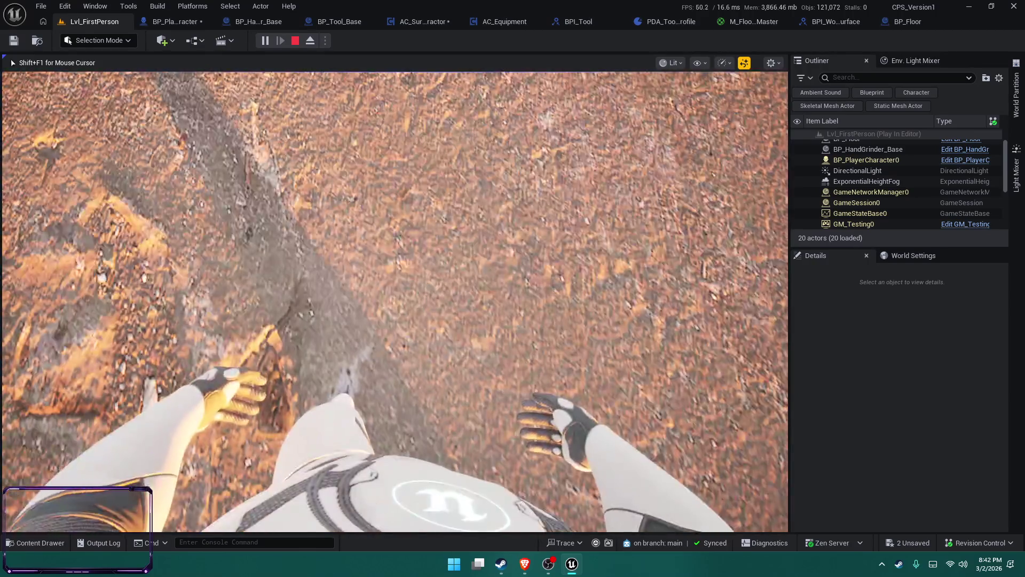
# Stop the play session and switch to the AC_Equipment blueprint.
pyautogui.press('Escape')
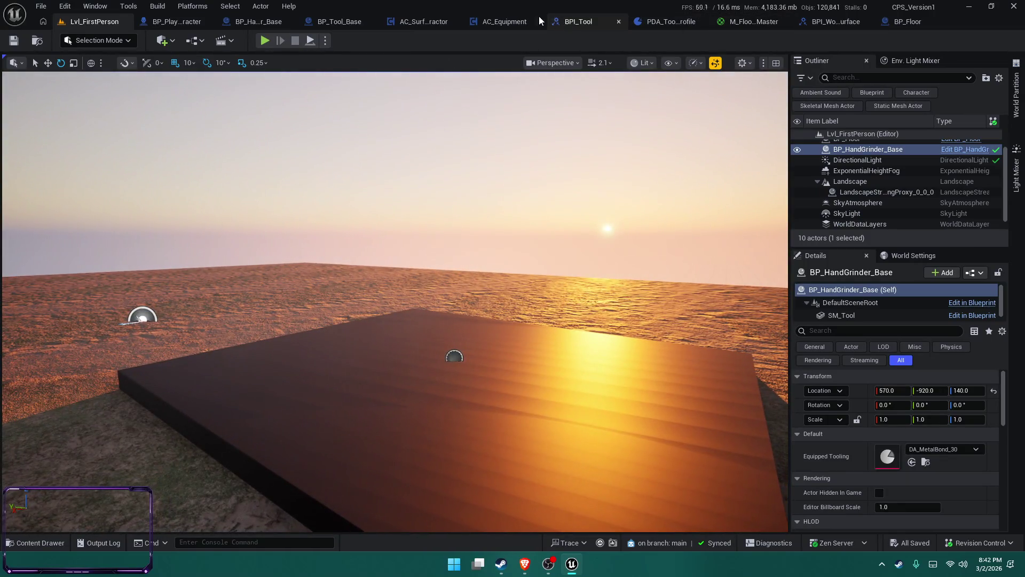
pyautogui.click(502, 22)
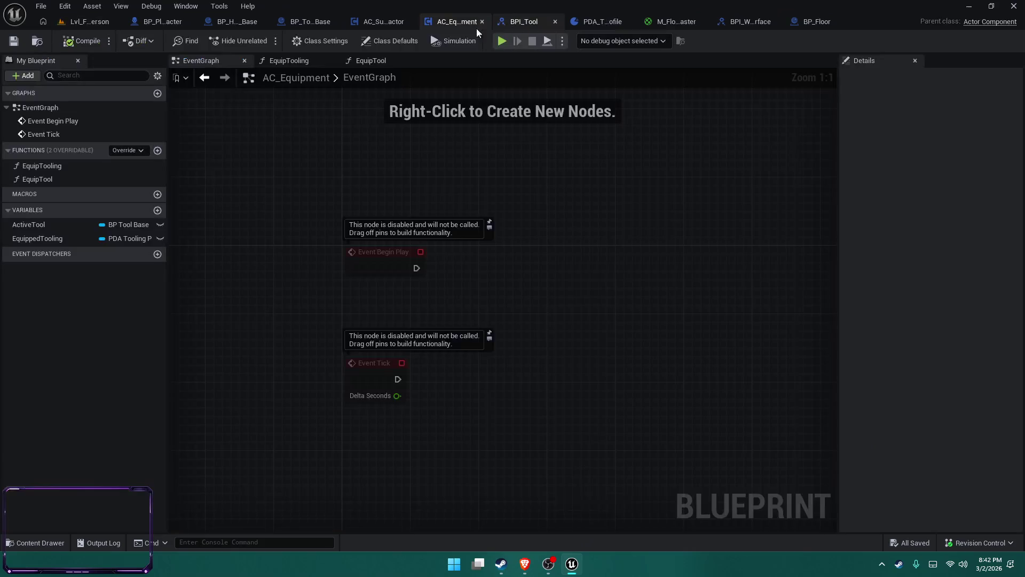
# Review the EquipTool graph's entry, Is Valid, interface check and Branch, then open EquipTooling.
pyautogui.click(383, 62)
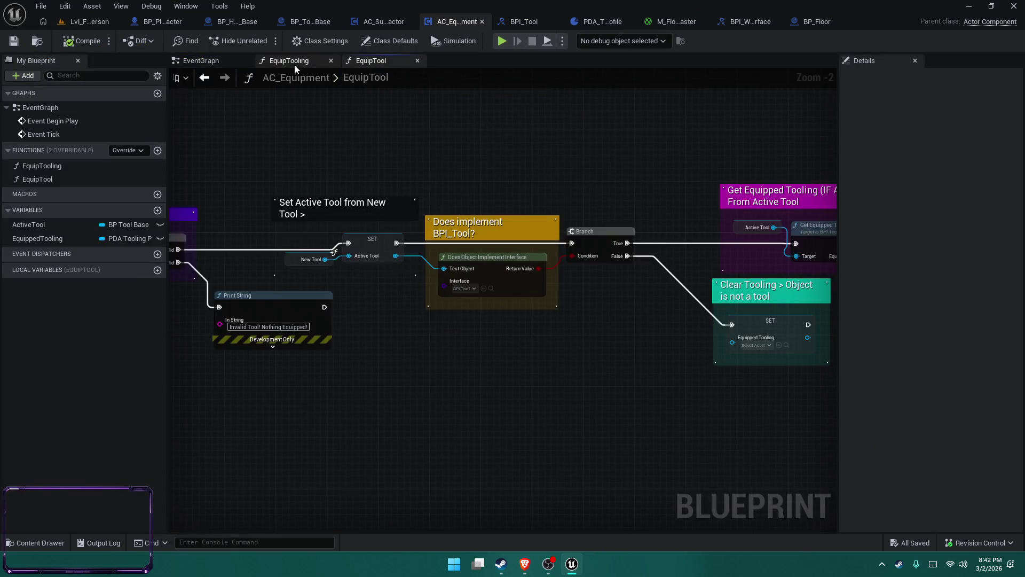
pyautogui.moveTo(416, 159); pyautogui.dragTo(775, 153)
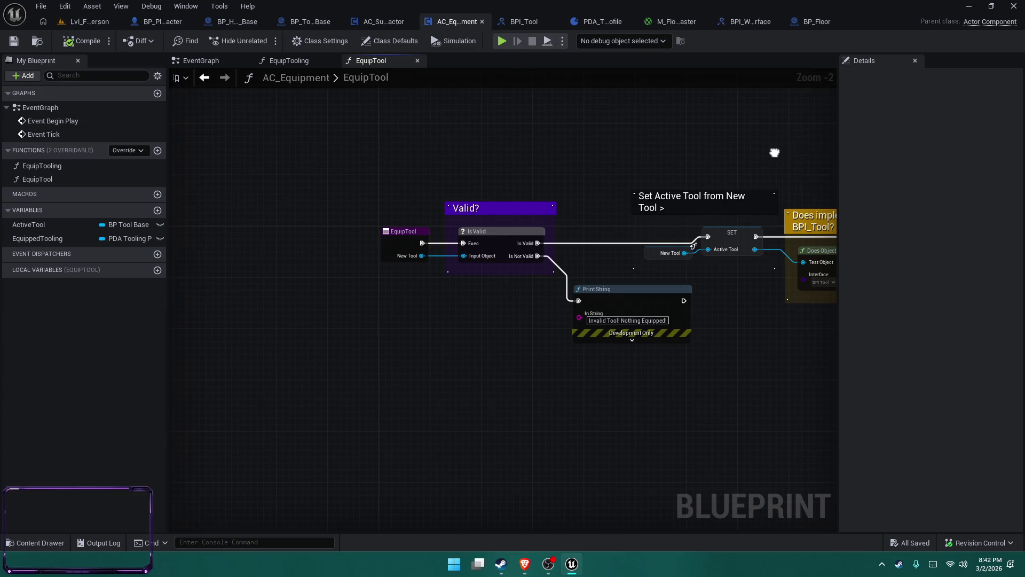
pyautogui.moveTo(775, 153)
pyautogui.mouseDown()
pyautogui.moveTo(163, 140)
pyautogui.moveTo(504, 199)
pyautogui.moveTo(481, 192)
pyautogui.mouseUp()
pyautogui.click(302, 63)
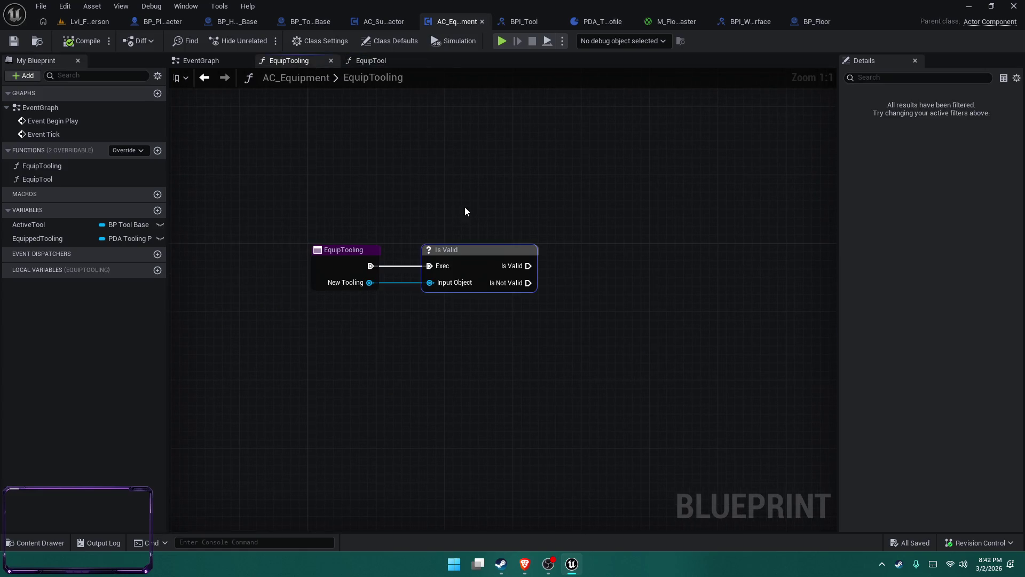
# Open BPI_Tool's GetEquippedTooling, close BPI_Tool, and return to BP_PlayerCharacter.
pyautogui.click(382, 20)
pyautogui.click(520, 22)
pyautogui.click(885, 107)
pyautogui.doubleClick(885, 106)
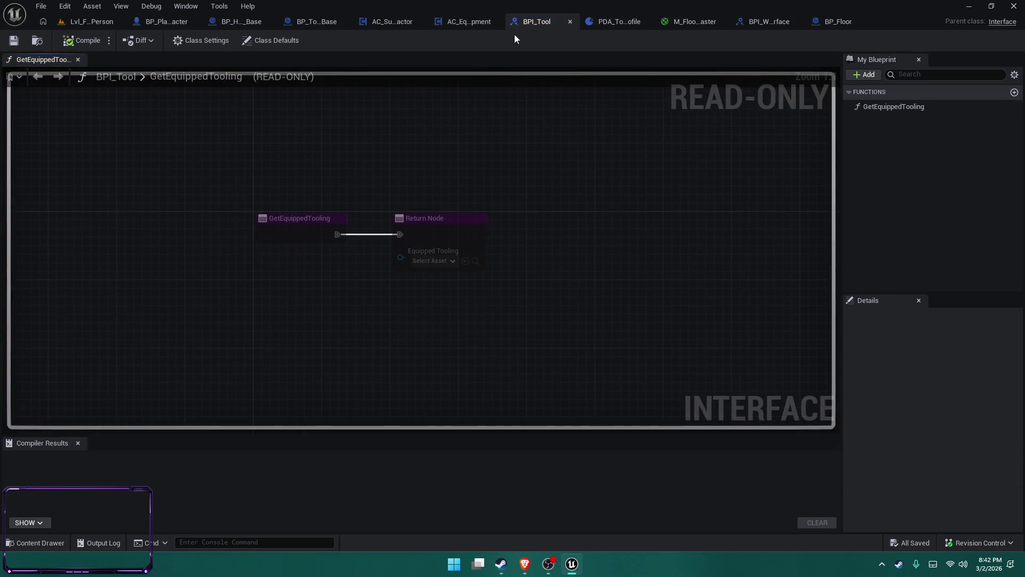
pyautogui.middleClick(533, 27)
pyautogui.click(165, 23)
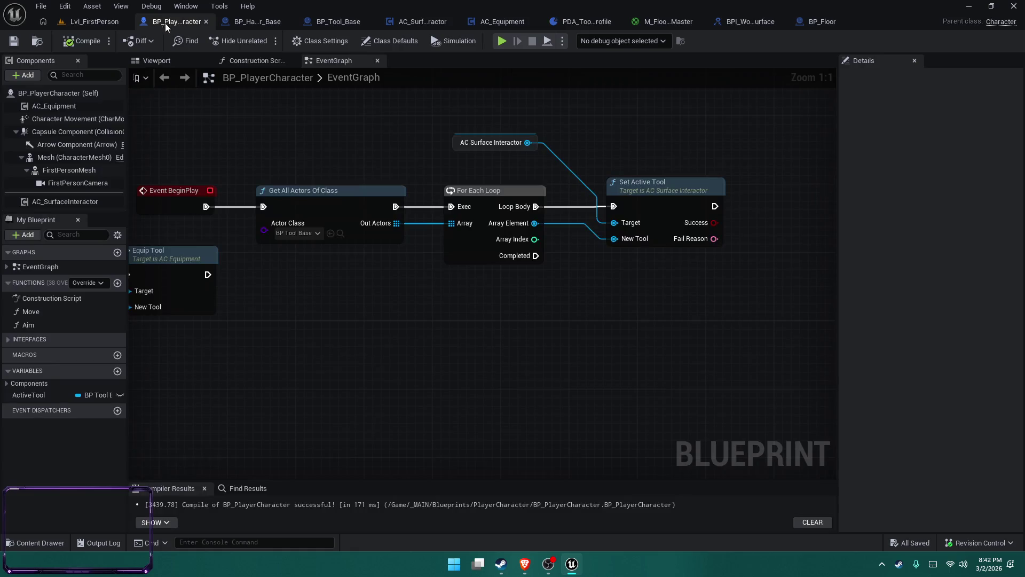
# Delete the Equip Tool call and its AC Equipment reference from the Debug Key 2 graph.
pyautogui.moveTo(275, 126); pyautogui.dragTo(338, 120)
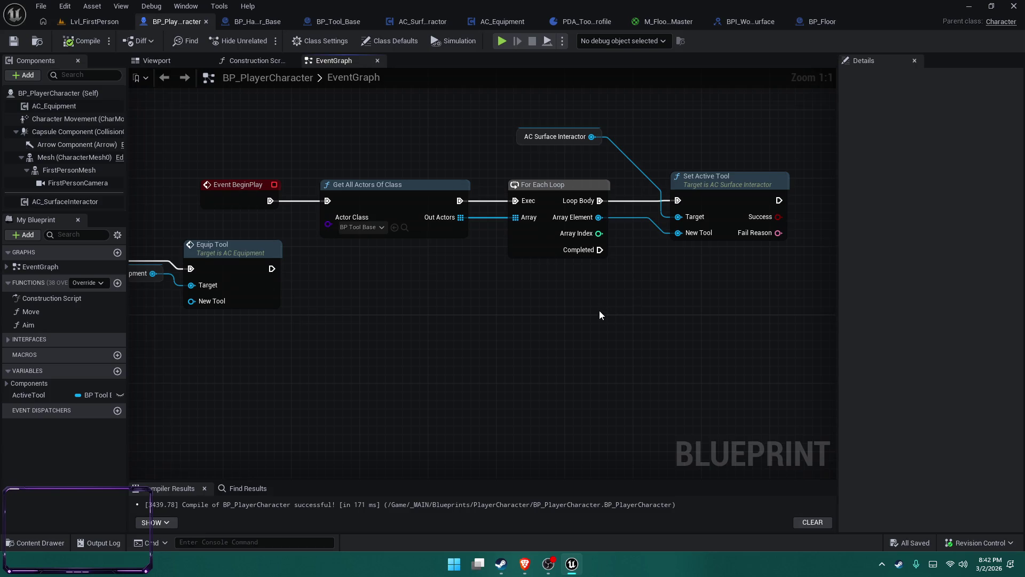
pyautogui.moveTo(348, 374)
pyautogui.mouseDown()
pyautogui.moveTo(563, 346)
pyautogui.moveTo(530, 348)
pyautogui.mouseUp()
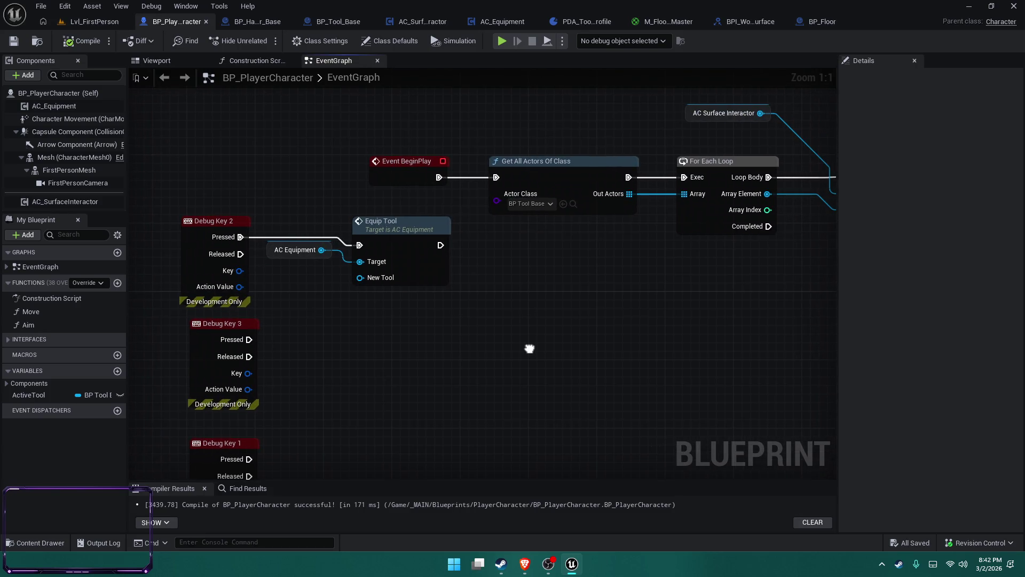
pyautogui.moveTo(425, 266); pyautogui.dragTo(282, 210)
pyautogui.press('Delete')
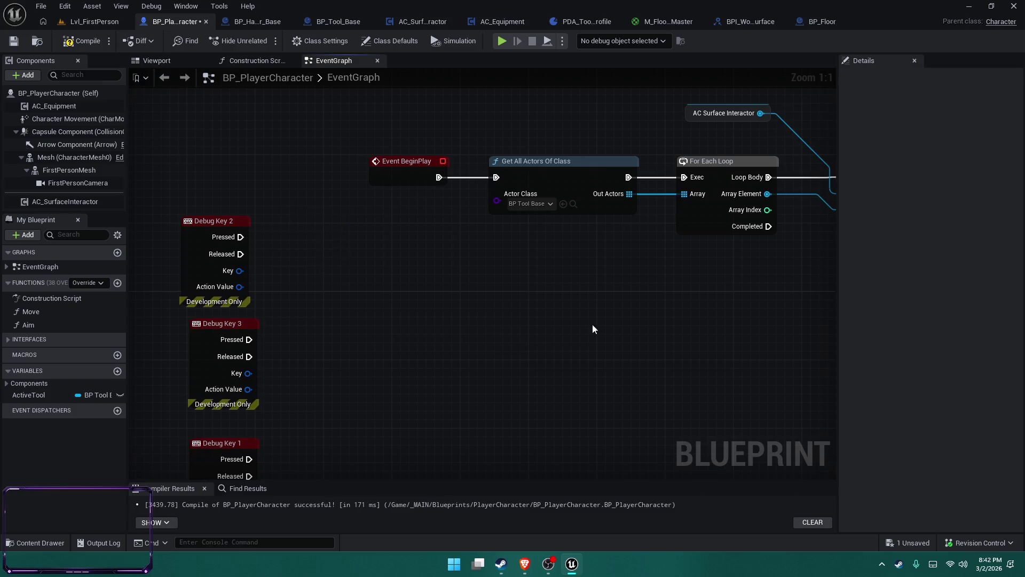
# Bring the BeginPlay Set Active Tool chain into view, then switch to BP_HandGrinder_Base.
pyautogui.scroll(-2, 592, 323)
pyautogui.moveTo(593, 277)
pyautogui.mouseDown()
pyautogui.moveTo(298, 393)
pyautogui.moveTo(317, 397)
pyautogui.mouseUp()
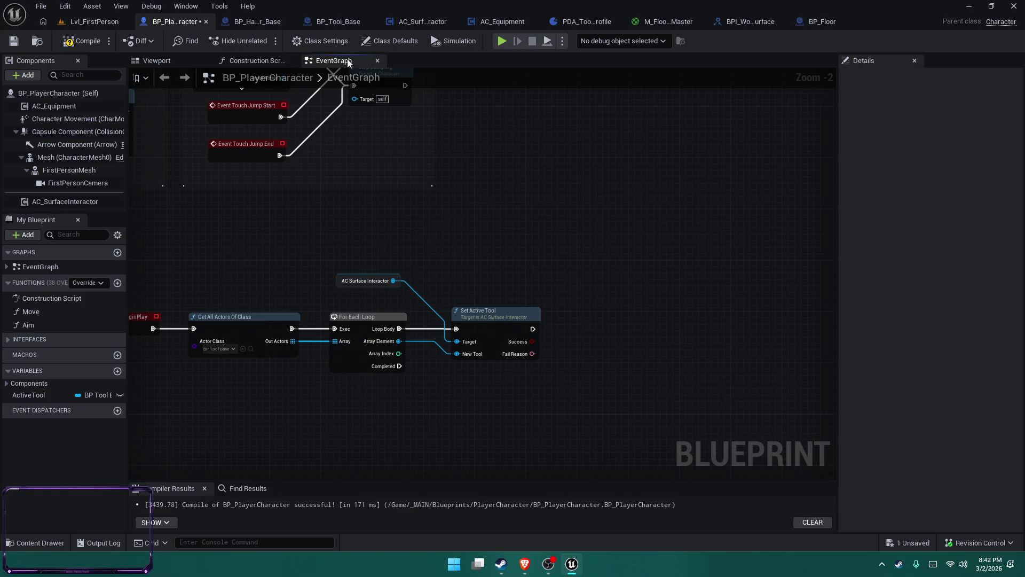
pyautogui.click(246, 23)
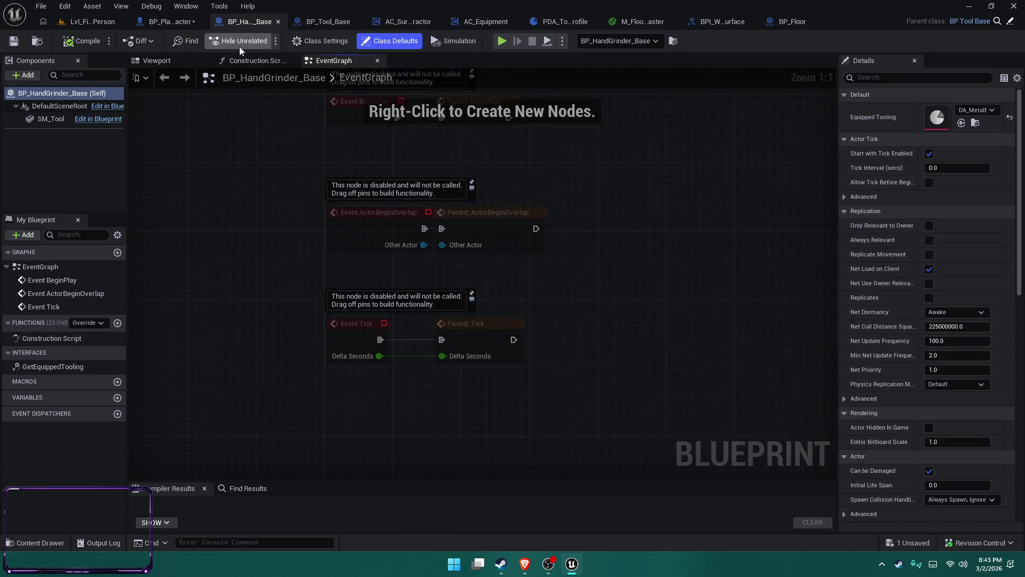
# Look over the hand grinder's construction script, BP_Tool_Base, and the AC_SurfaceInteractor event graph.
pyautogui.click(248, 63)
pyautogui.click(309, 22)
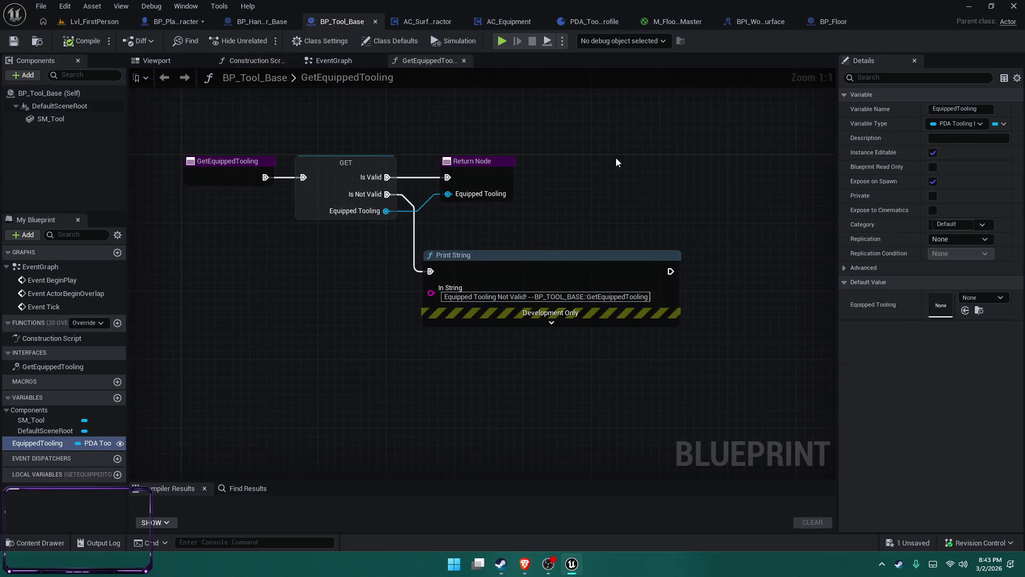
pyautogui.click(415, 22)
pyautogui.moveTo(519, 159)
pyautogui.mouseDown()
pyautogui.moveTo(427, 143)
pyautogui.moveTo(441, 151)
pyautogui.mouseUp()
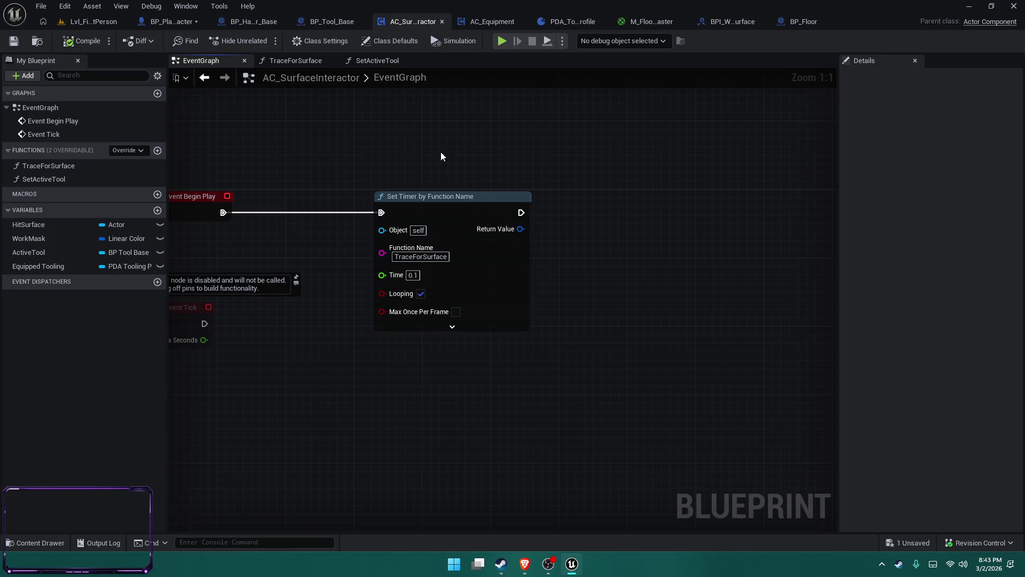
# Inspect the TraceForSurface and SetActiveTool function graphs, then return to BP_PlayerCharacter.
pyautogui.doubleClick(76, 171)
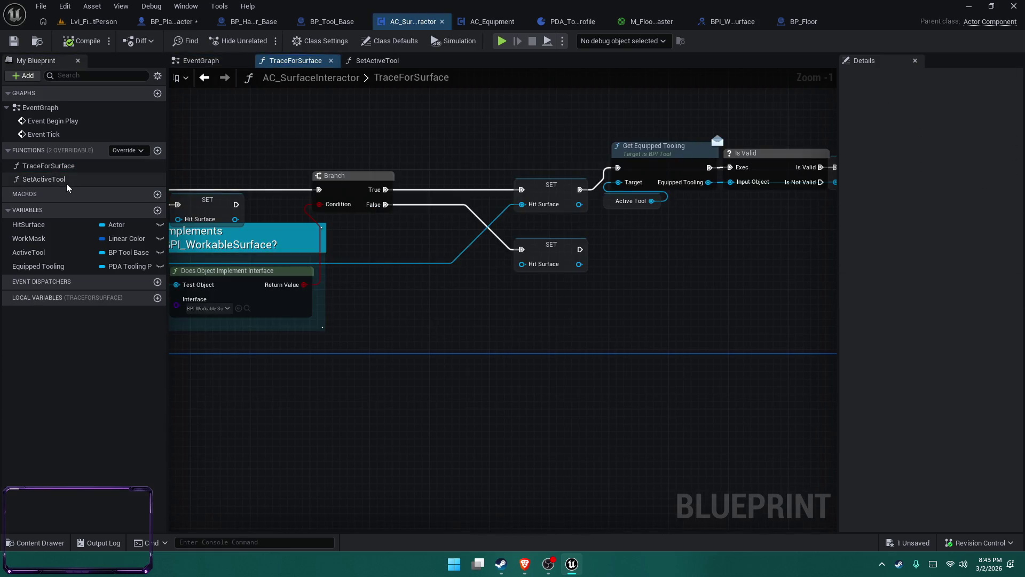
pyautogui.doubleClick(66, 184)
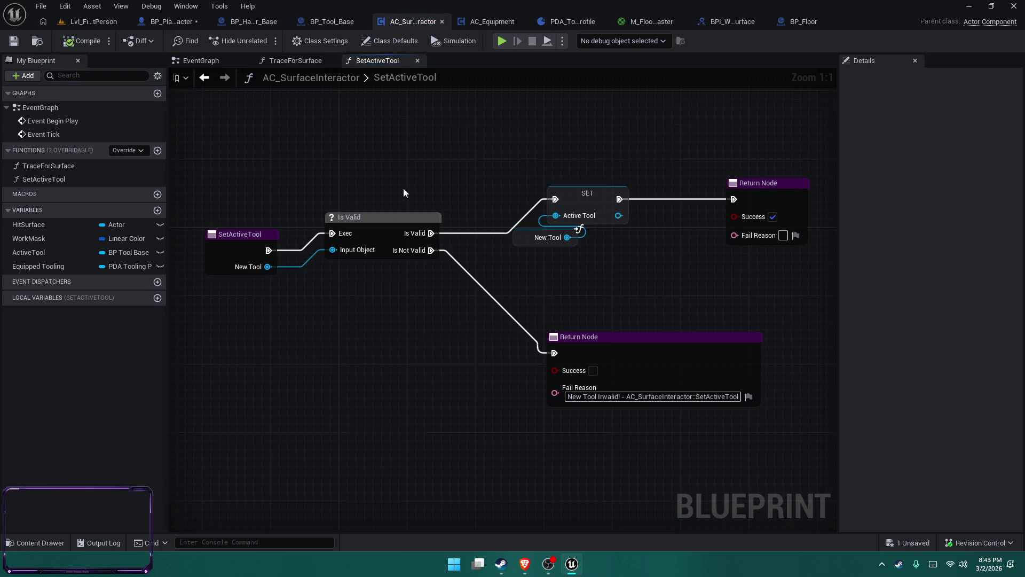
pyautogui.moveTo(404, 192); pyautogui.dragTo(361, 155)
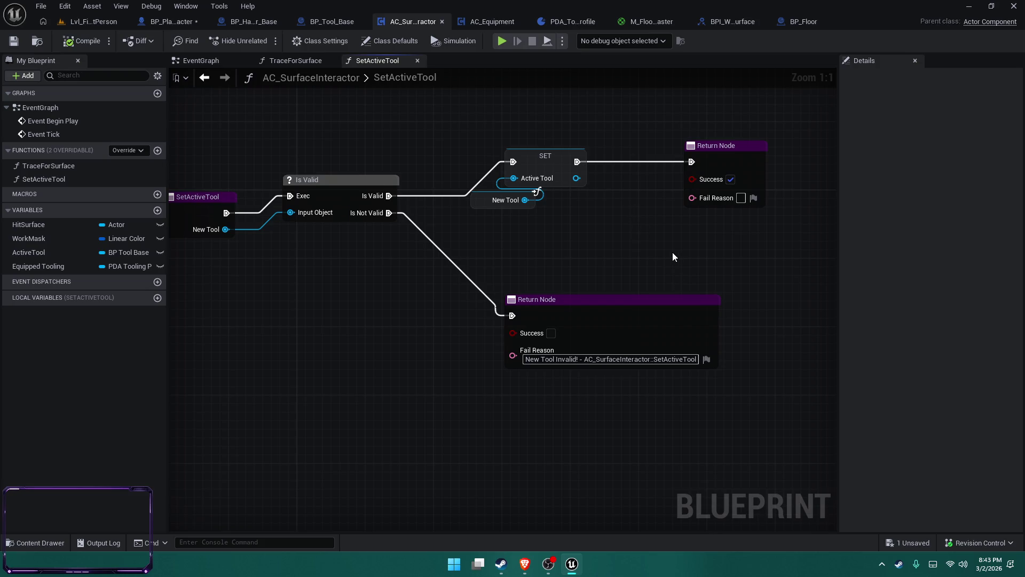
pyautogui.moveTo(672, 252); pyautogui.dragTo(634, 243)
pyautogui.click(160, 22)
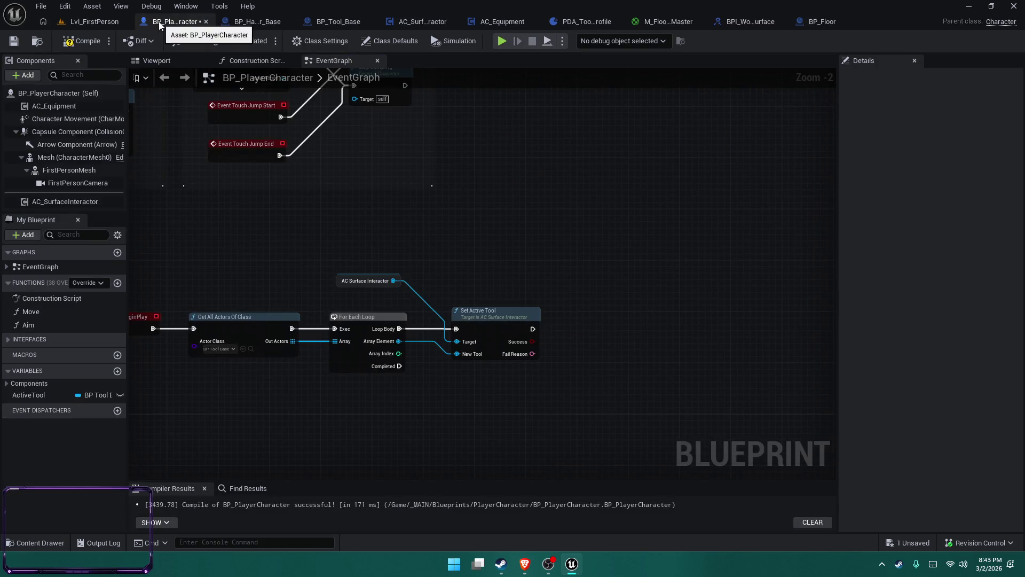
# Set Get All Actors Of Class to BP_HandGrinder_Base, then play Lvl_FirstPerson to test.
pyautogui.moveTo(250, 244); pyautogui.dragTo(304, 218)
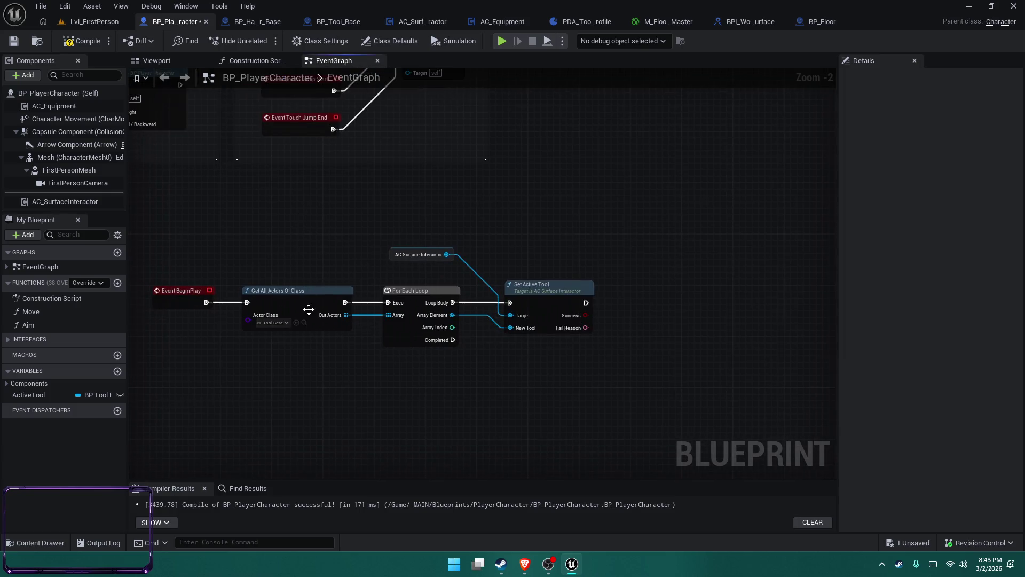
pyautogui.click(277, 324)
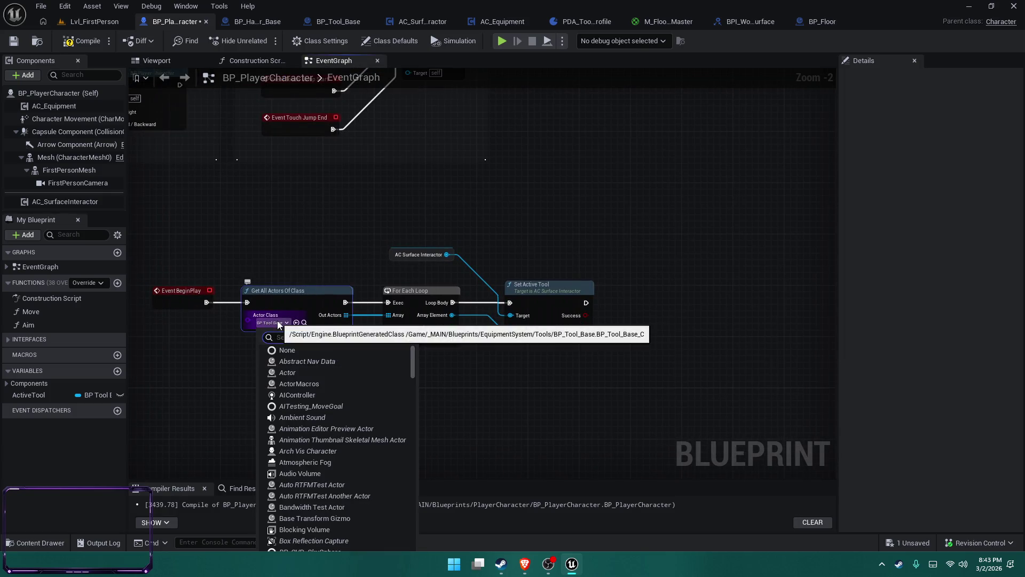
pyautogui.write('bp_')
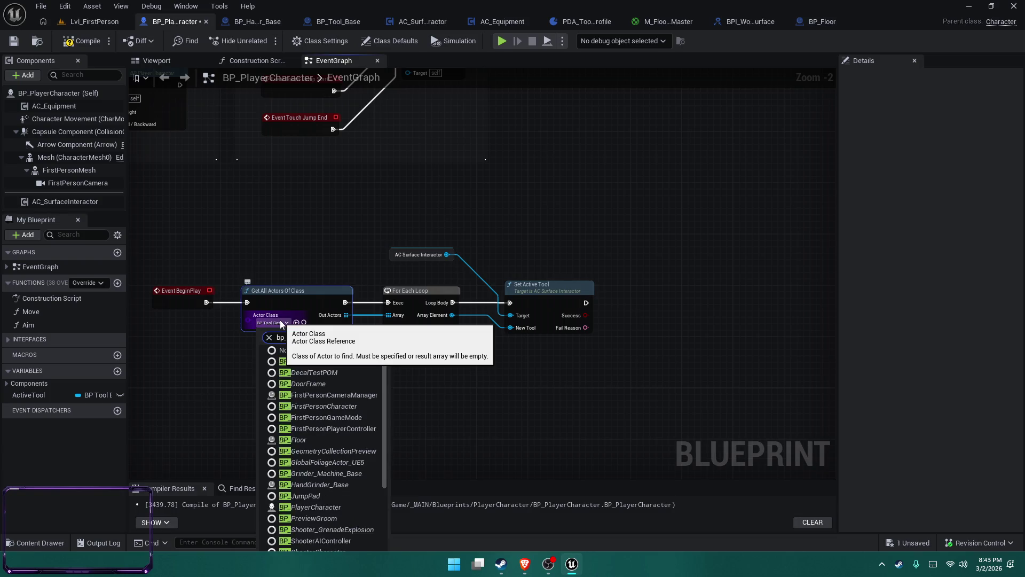
pyautogui.write('hand')
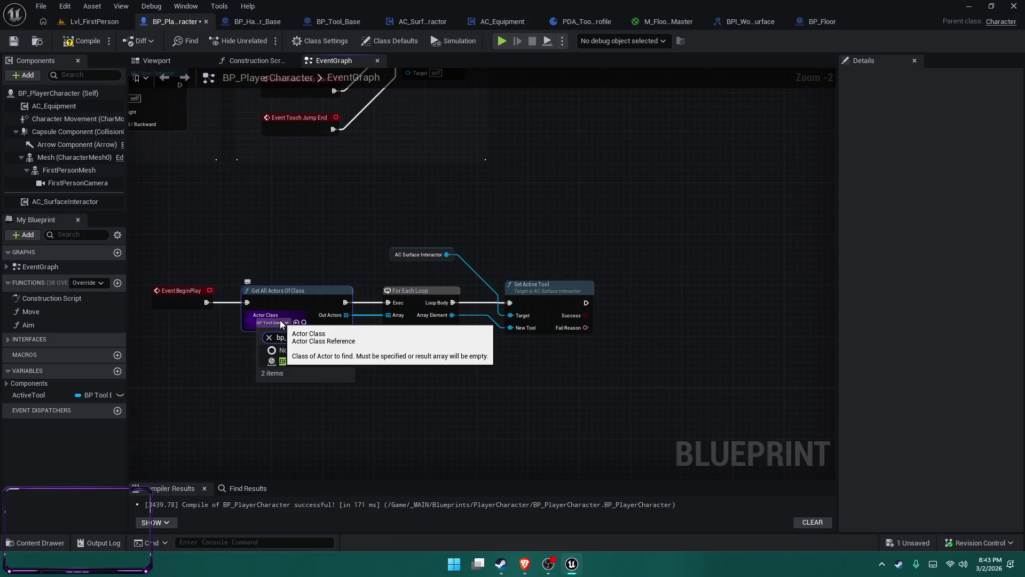
pyautogui.click(315, 361)
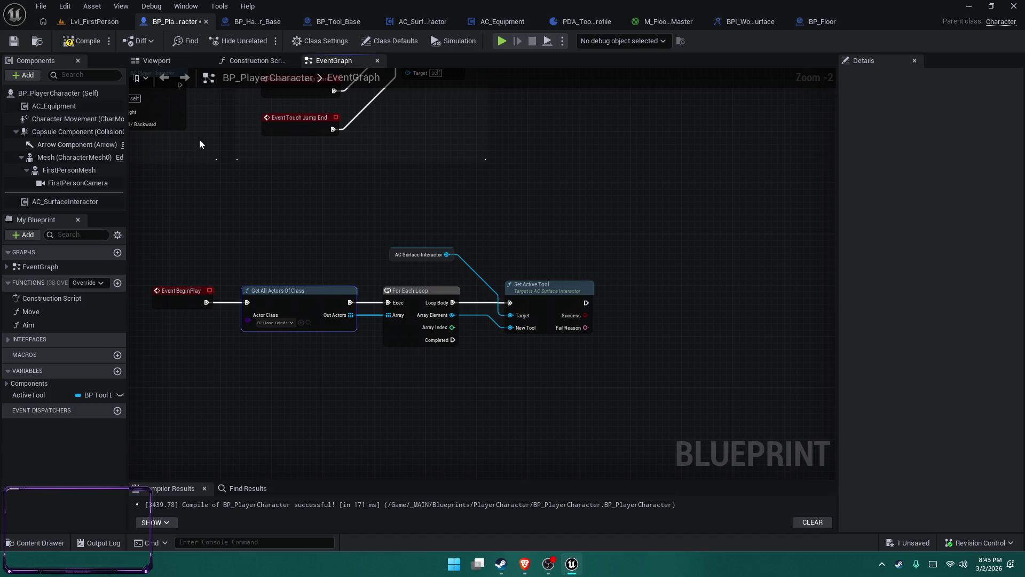
pyautogui.click(94, 22)
pyautogui.click(265, 41)
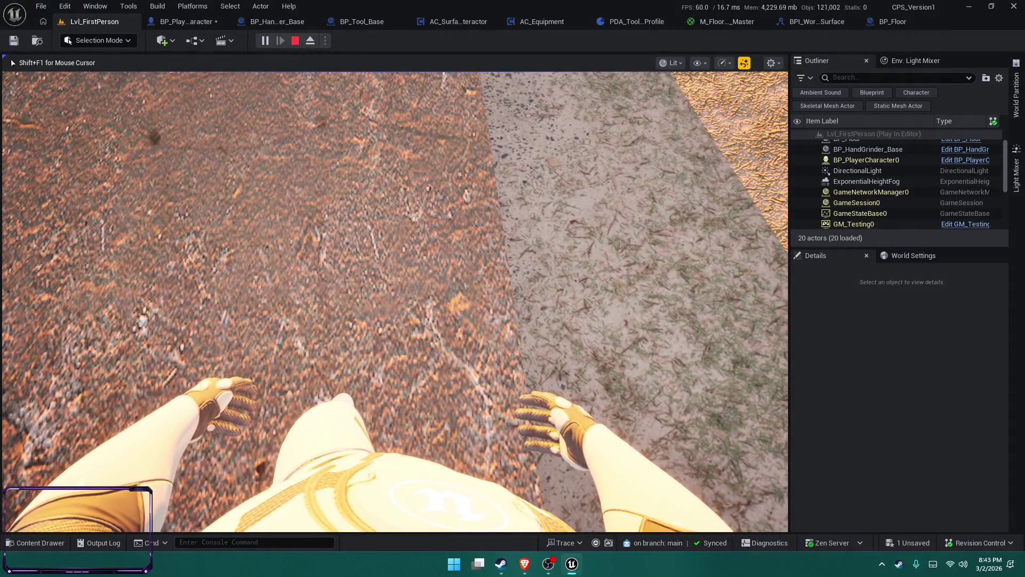
# Walk the character briefly, stop the play session, and save all changes.
pyautogui.press('a')
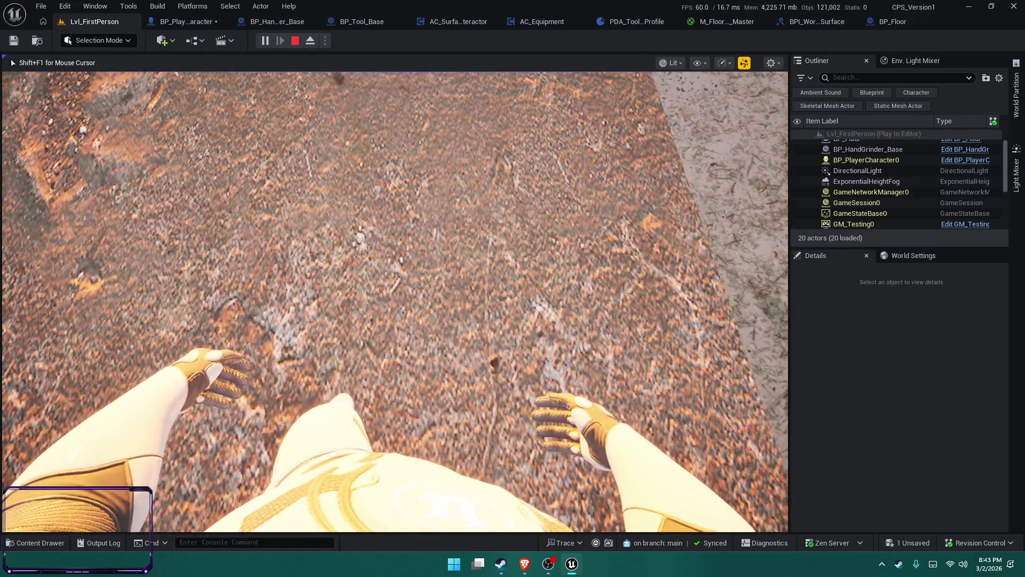
pyautogui.press('Escape')
pyautogui.hotkey('ctrl', 'shift', 's')
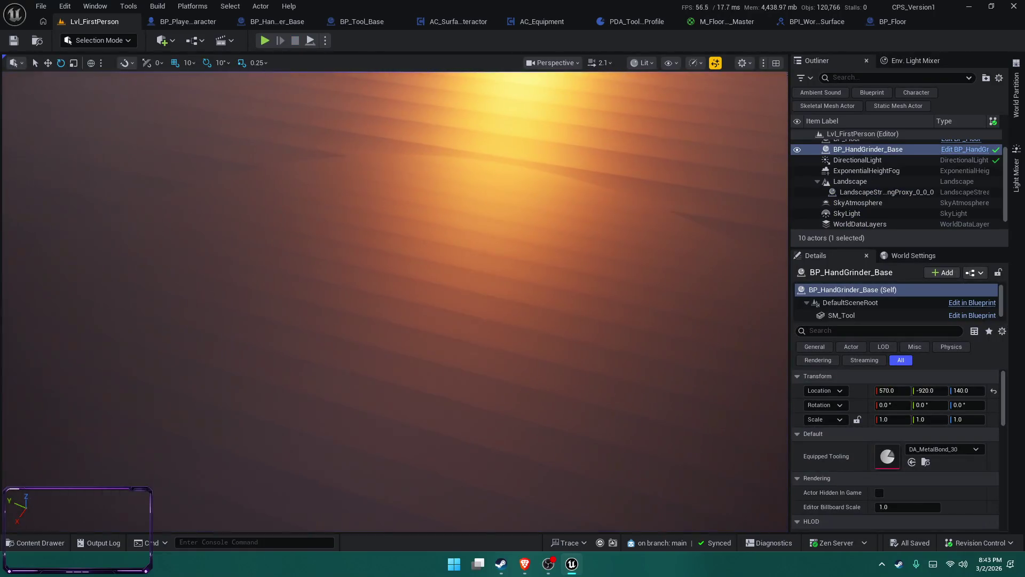
pyautogui.click(376, 21)
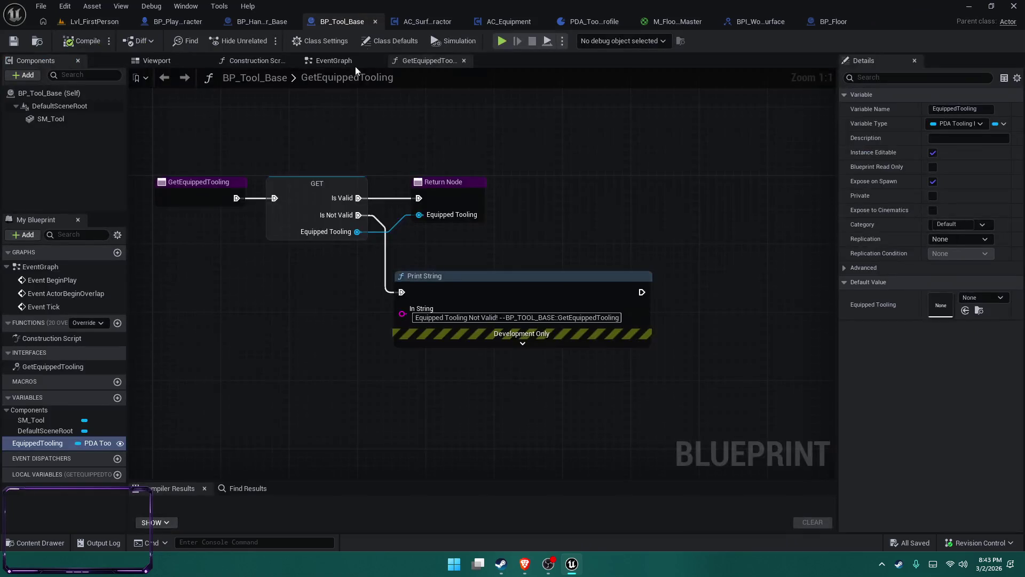
# Review BP_Tool_Base's GetEquippedTooling function, event graph, and construction script.
pyautogui.click(319, 61)
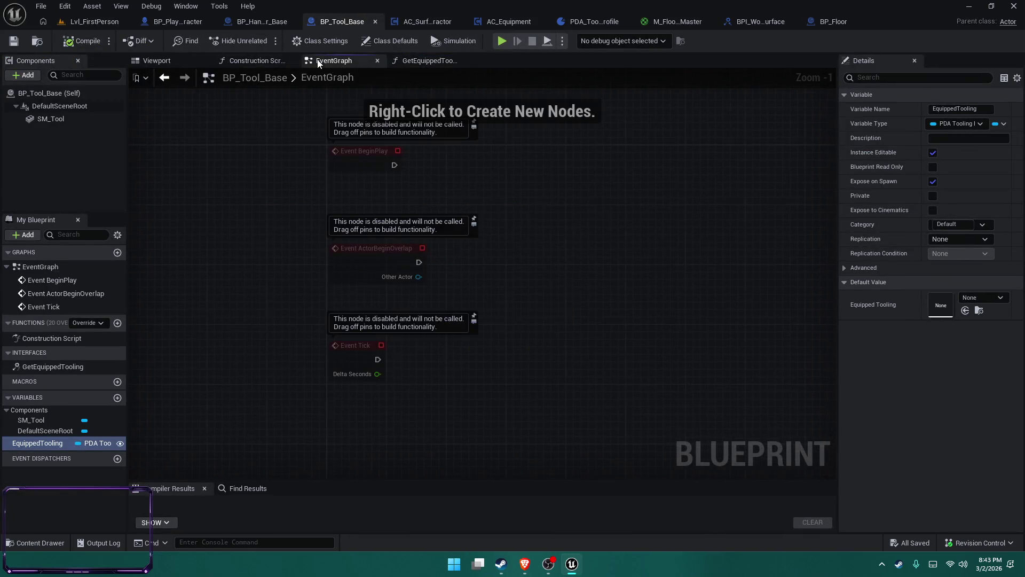
pyautogui.click(76, 366)
pyautogui.doubleClick(75, 367)
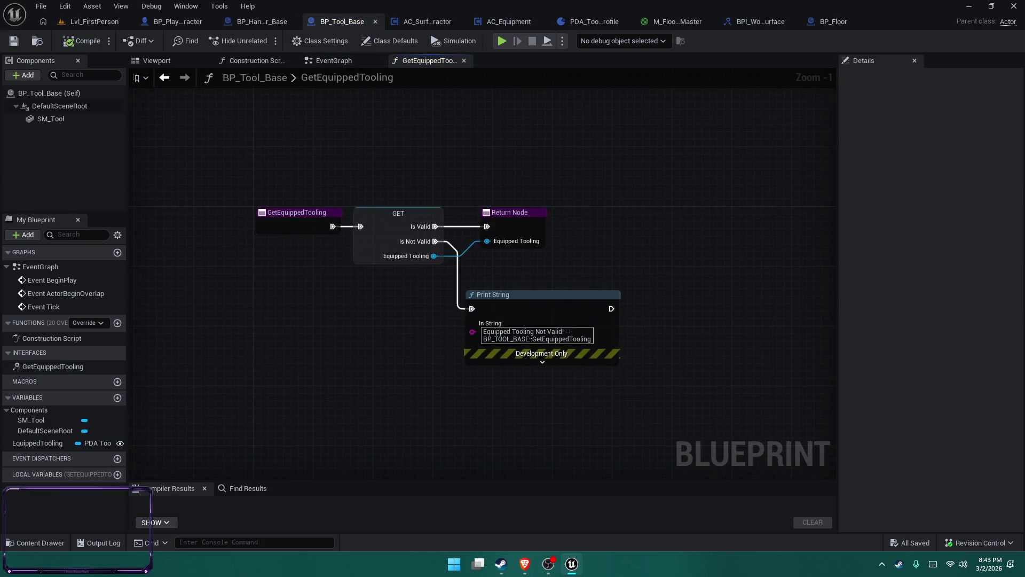
pyautogui.click(326, 60)
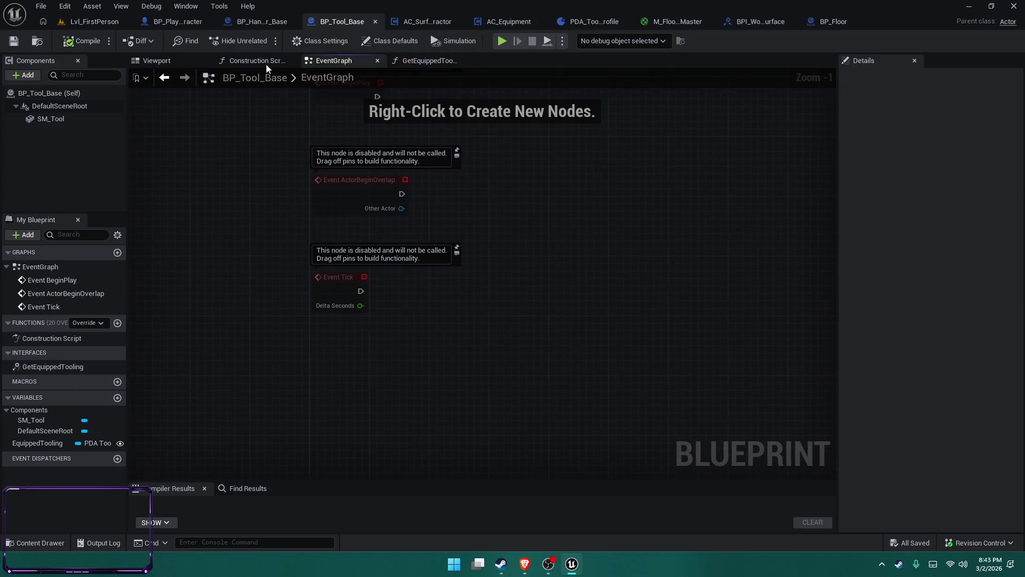
pyautogui.click(256, 60)
# Check PDA_ToolingProfile and AC_Equipment's EquipTool graph, including its Format Text and Print Text nodes.
pyautogui.click(416, 23)
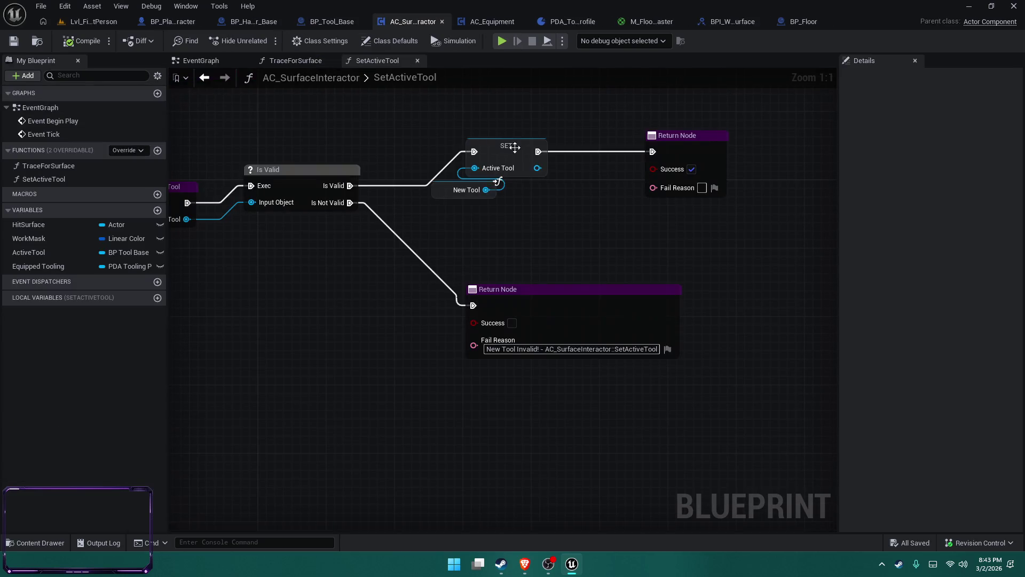
pyautogui.click(550, 22)
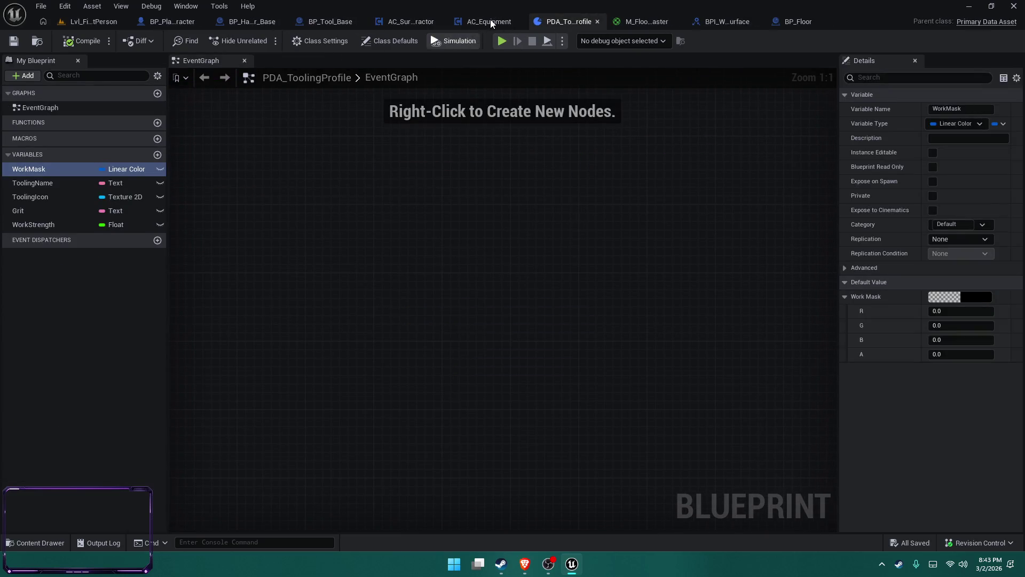
pyautogui.click(490, 23)
pyautogui.click(368, 61)
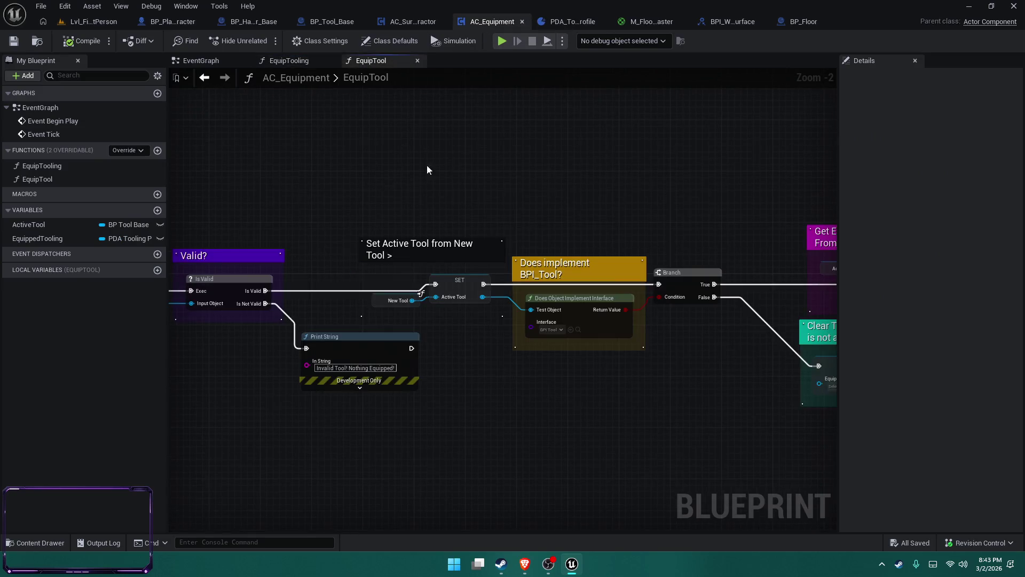
pyautogui.moveTo(327, 165)
pyautogui.mouseDown()
pyautogui.moveTo(737, 172)
pyautogui.moveTo(170, 107)
pyautogui.mouseUp()
pyautogui.moveTo(719, 310); pyautogui.dragTo(551, 306)
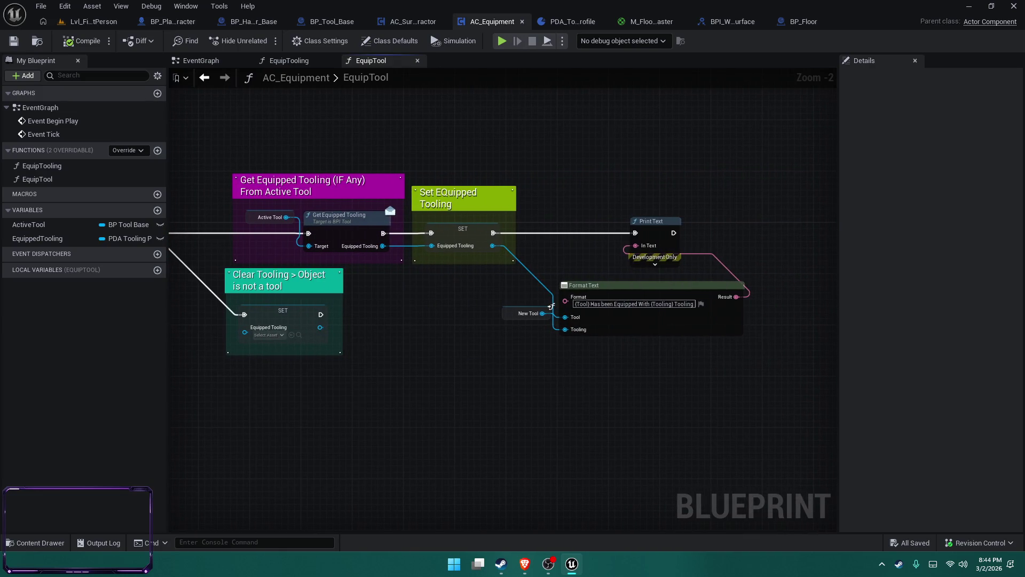
pyautogui.moveTo(551, 306)
pyautogui.mouseDown()
pyautogui.moveTo(344, 92)
pyautogui.moveTo(801, 103)
pyautogui.moveTo(456, 99)
pyautogui.moveTo(414, 124)
pyautogui.moveTo(176, 96)
pyautogui.moveTo(164, 134)
pyautogui.mouseUp()
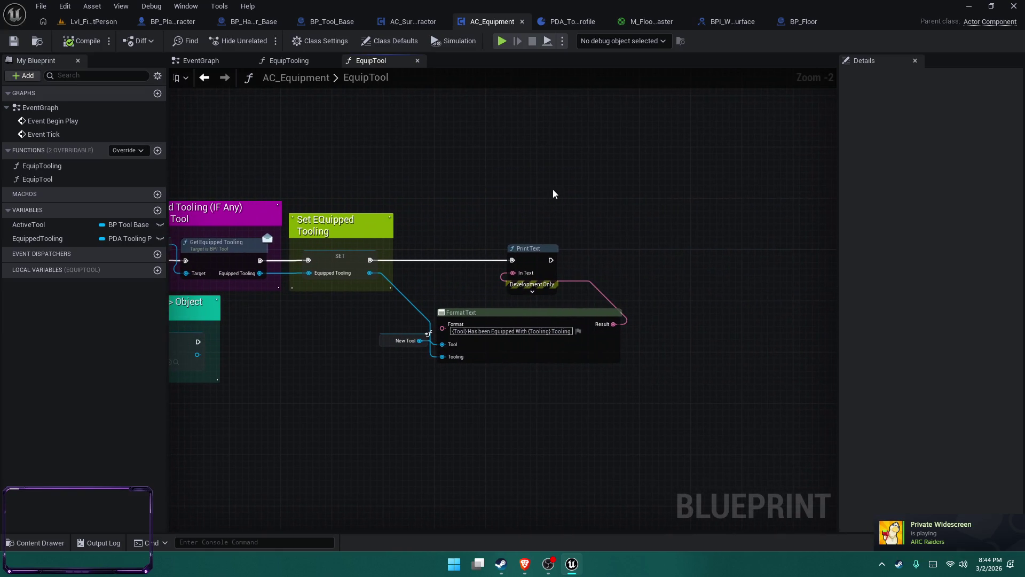
pyautogui.rightClick(471, 200)
# Inspect the surface interactor's SetActiveTool graph from its entry node.
pyautogui.click(413, 21)
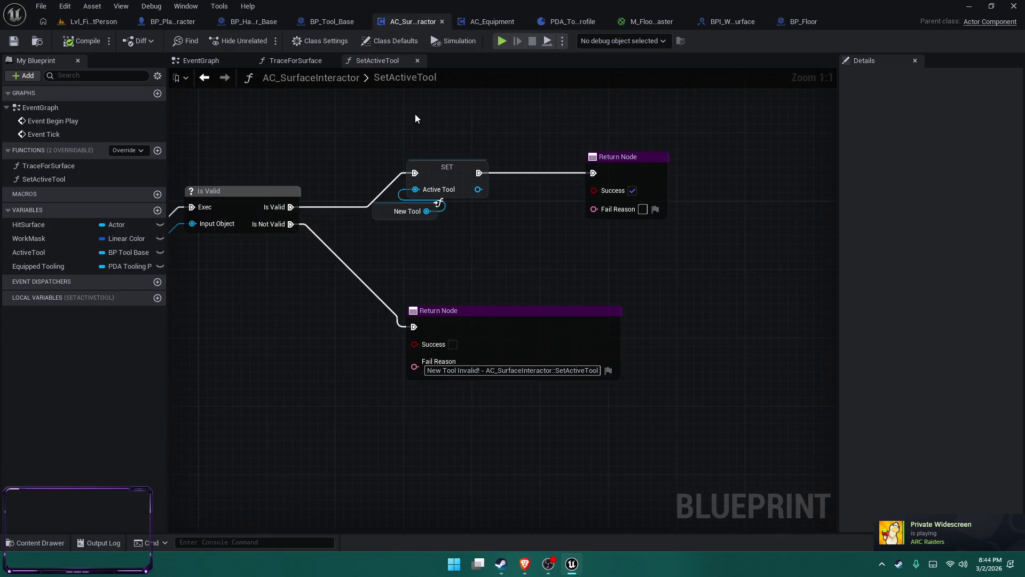
pyautogui.scroll(-2, 360, 132)
pyautogui.moveTo(360, 132)
pyautogui.mouseDown()
pyautogui.moveTo(696, 165)
pyautogui.moveTo(501, 167)
pyautogui.mouseUp()
pyautogui.scroll(1, 499, 162)
pyautogui.scroll(1, 498, 163)
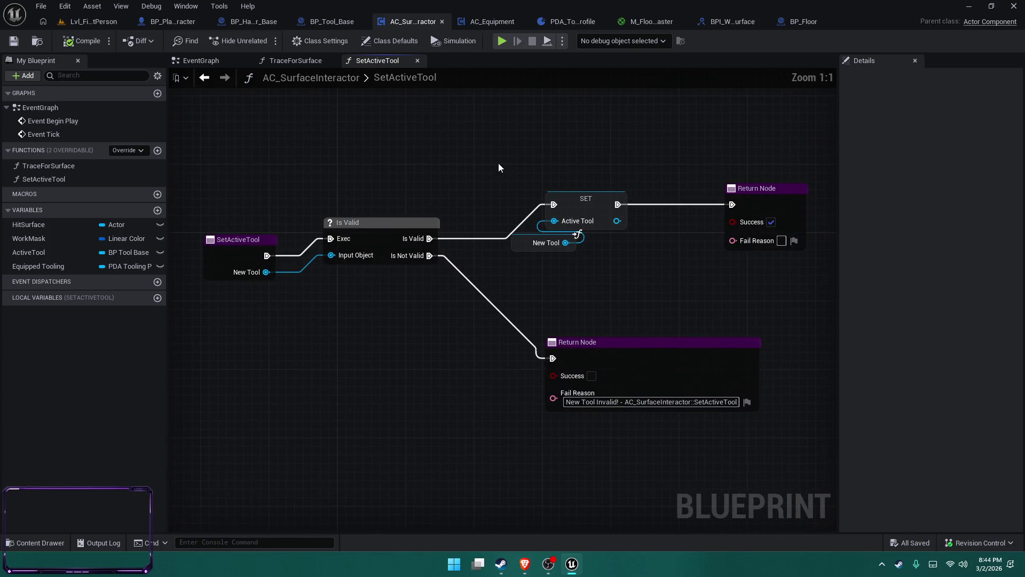
# Follow the TraceForSurface logic to Request Paint at UV, then close the Unreal editor.
pyautogui.click(289, 63)
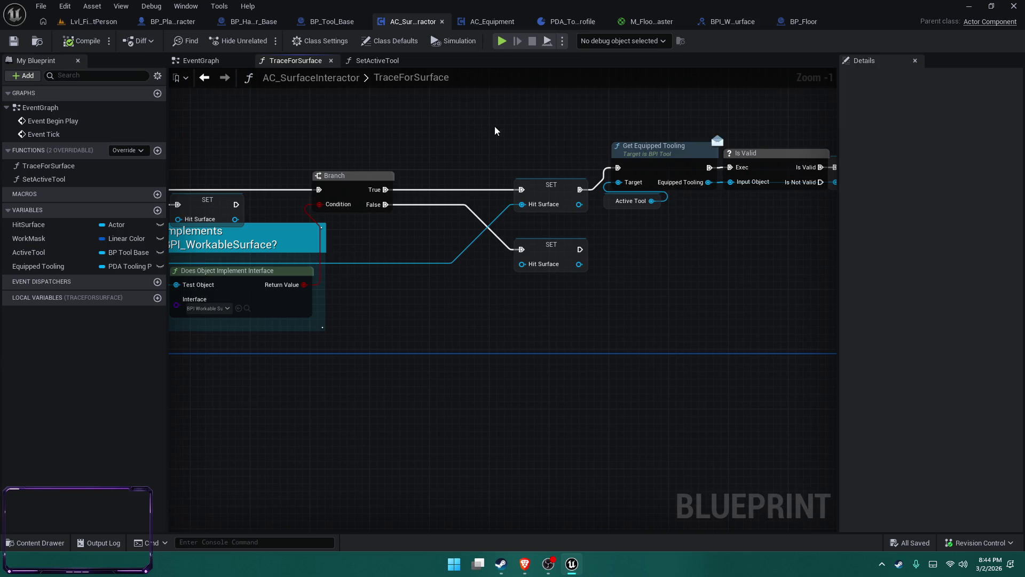
pyautogui.moveTo(550, 127)
pyautogui.mouseDown()
pyautogui.moveTo(328, 135)
pyautogui.moveTo(389, 137)
pyautogui.mouseUp()
pyautogui.moveTo(509, 135); pyautogui.dragTo(412, 120)
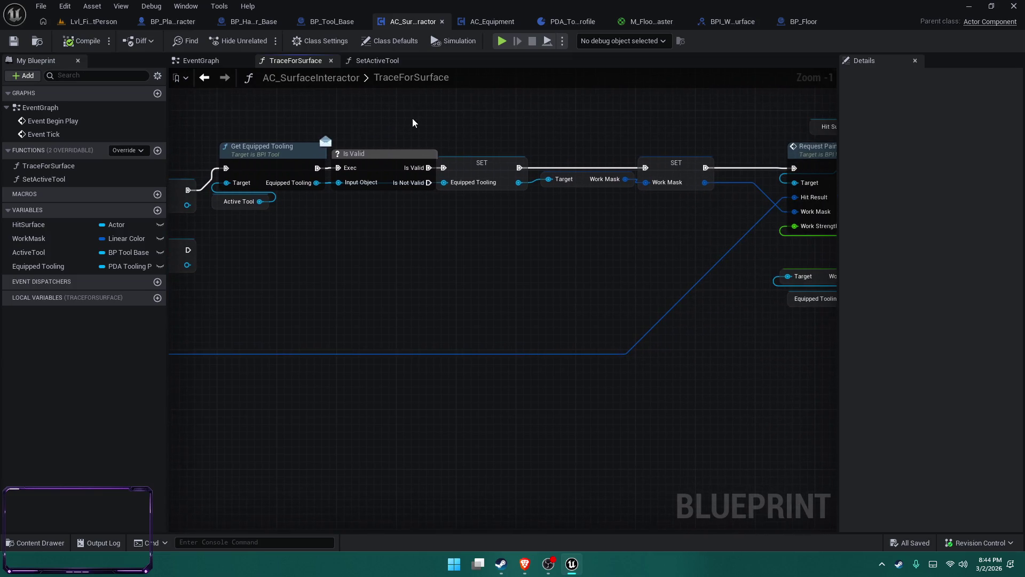
pyautogui.scroll(-2, 607, 176)
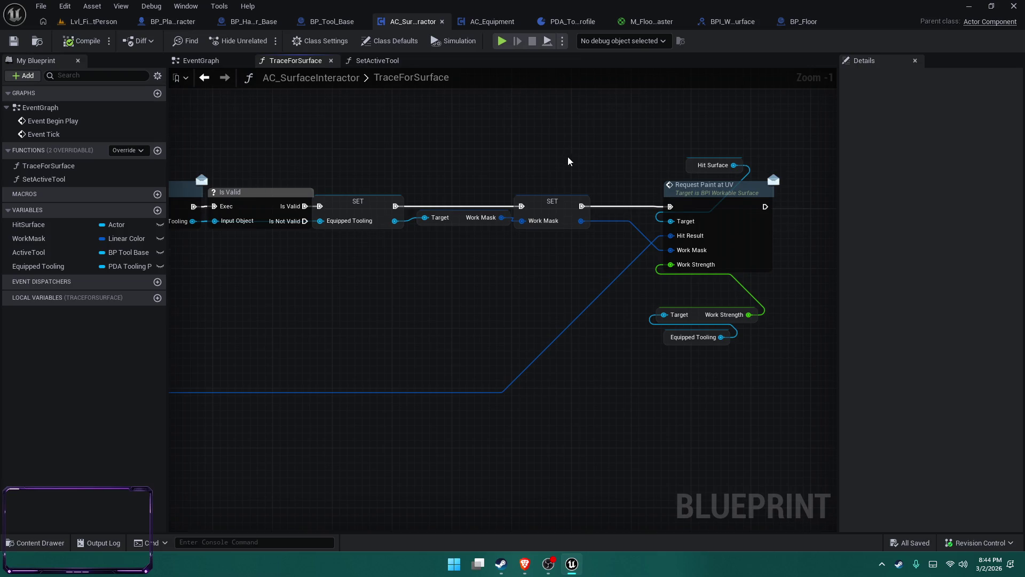
pyautogui.scroll(-1, 568, 156)
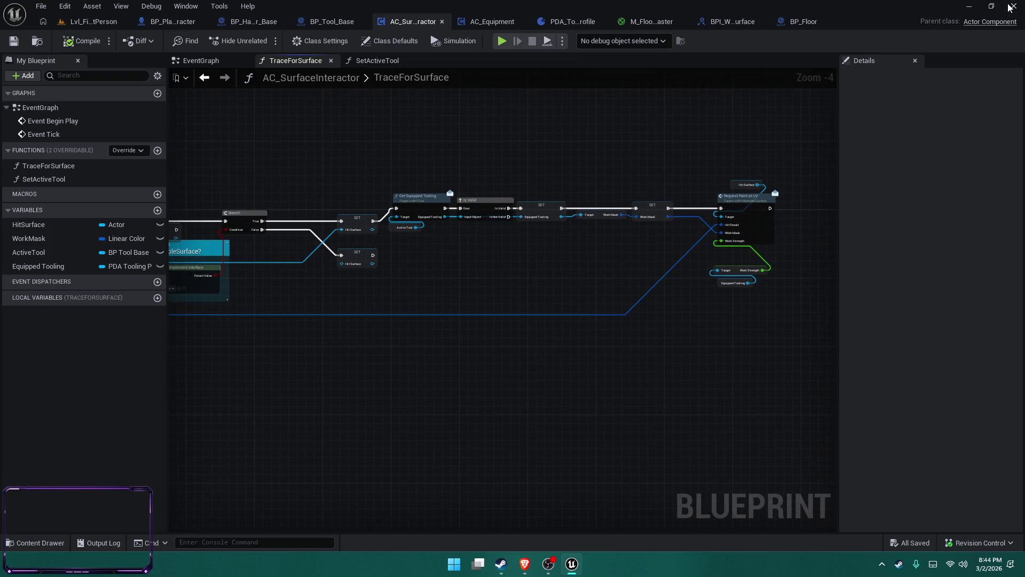
pyautogui.click(1010, 7)
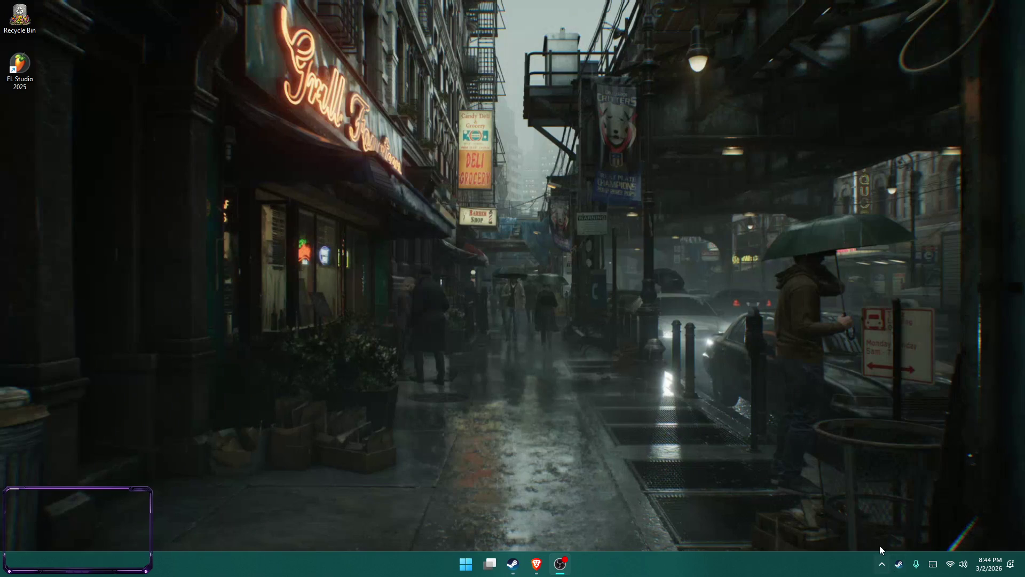
# Find Diversion Desktop via the Start search with 'd' and launch it.
pyautogui.click(884, 565)
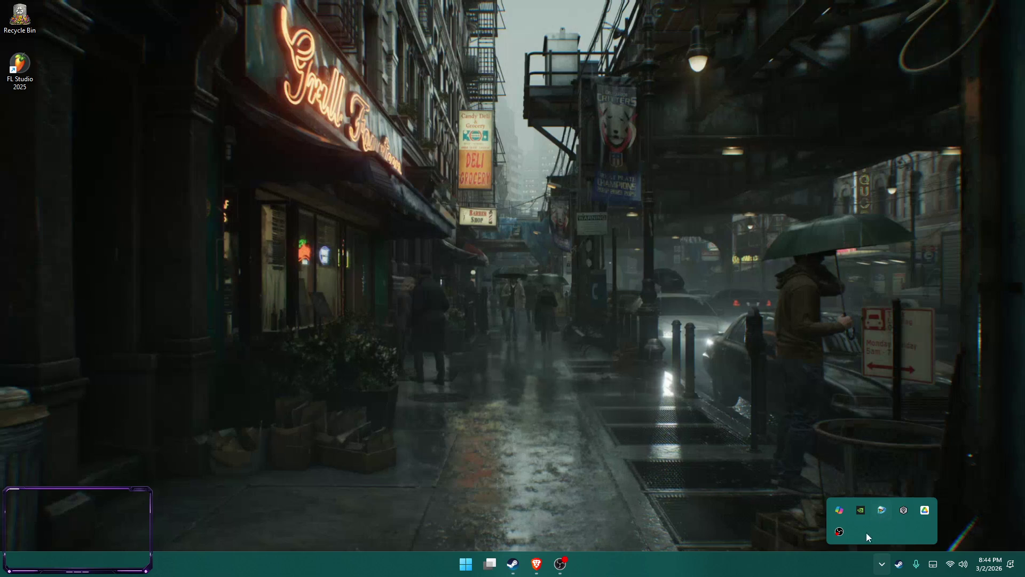
pyautogui.click(882, 568)
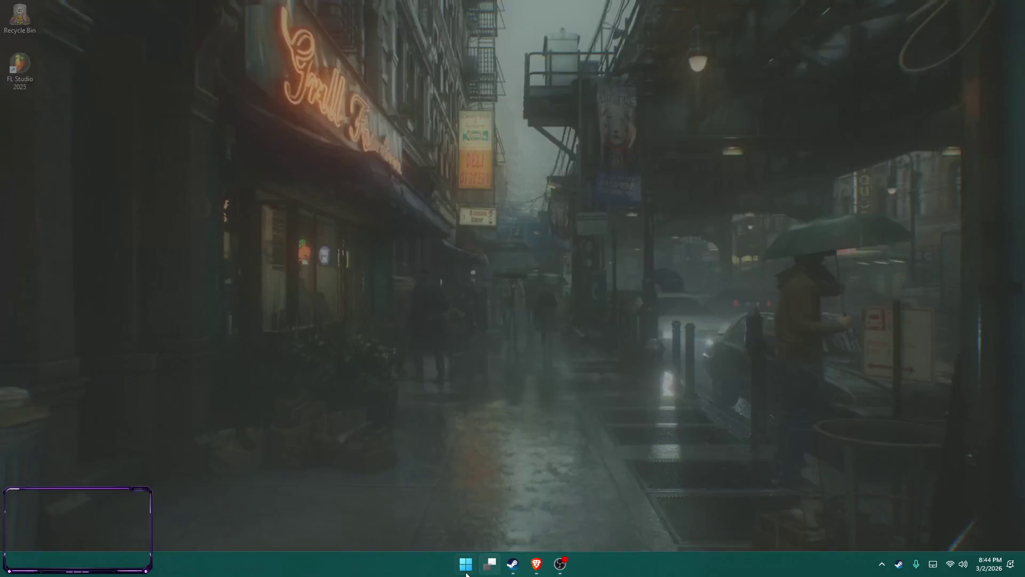
pyautogui.click(466, 564)
pyautogui.write('d')
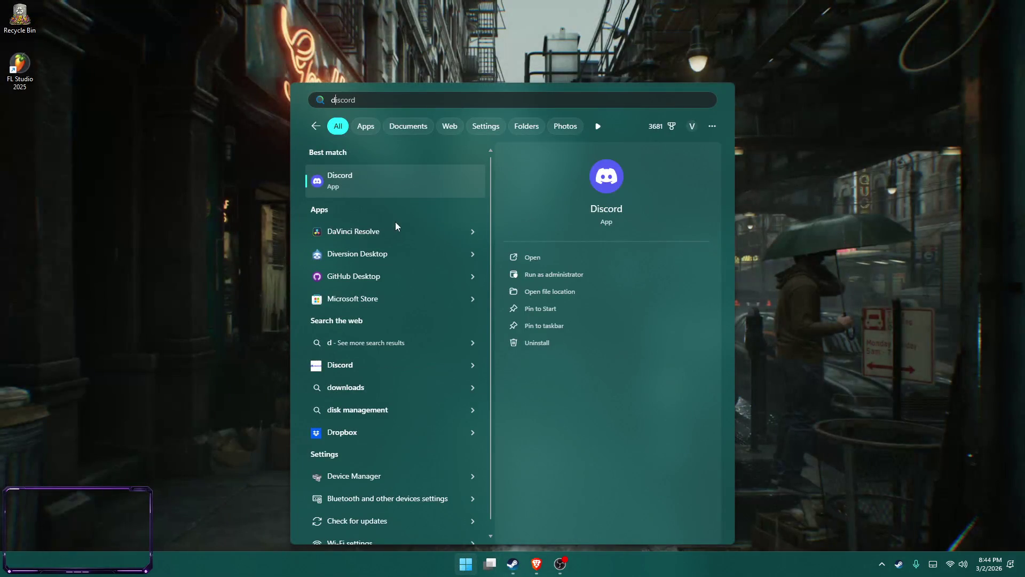
pyautogui.click(405, 251)
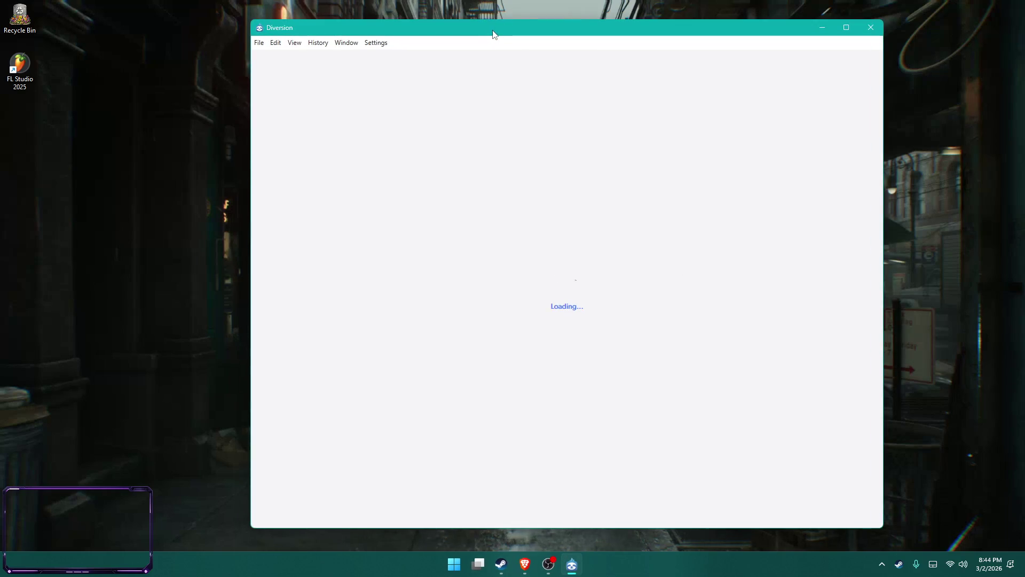
# Open the CPS_Version1 workspace and discard the Content folder's changes.
pyautogui.moveTo(493, 33); pyautogui.dragTo(448, 37)
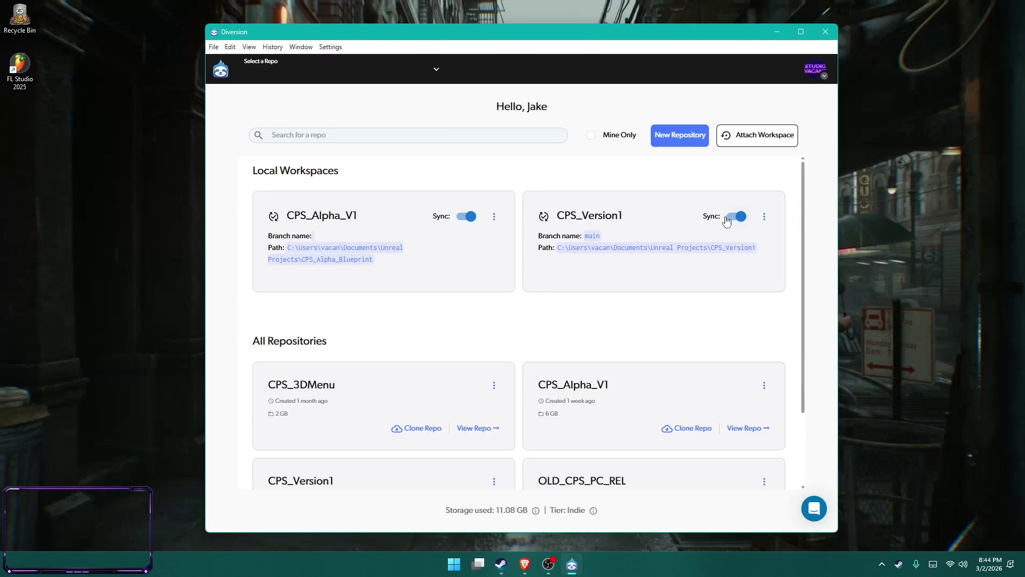
pyautogui.click(591, 223)
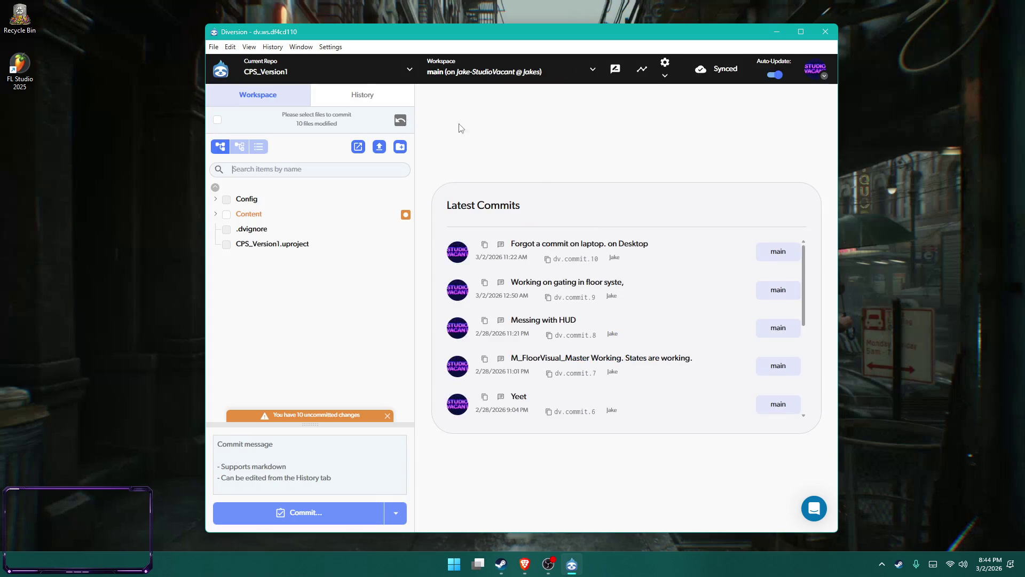
pyautogui.click(382, 216)
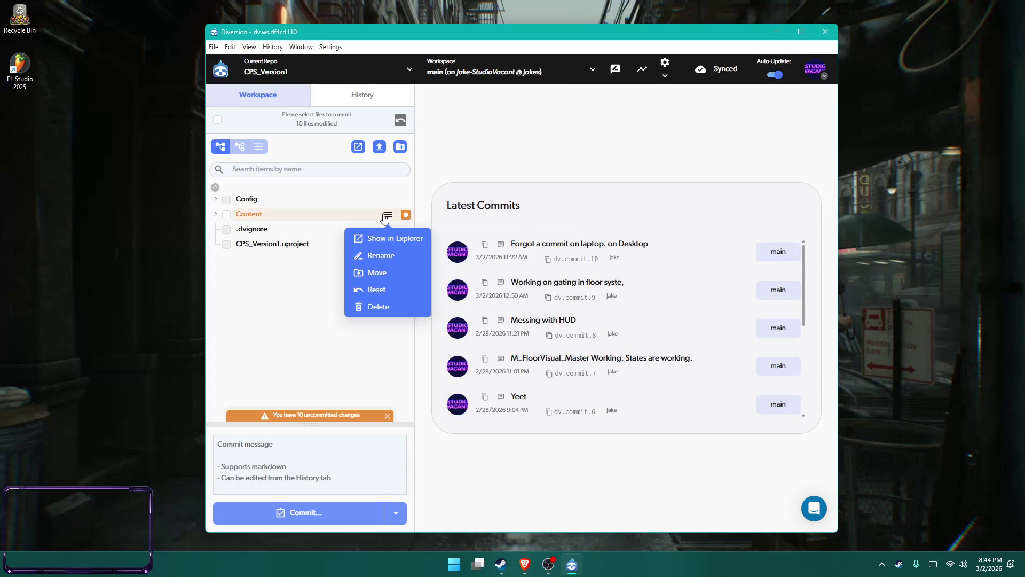
pyautogui.click(396, 293)
pyautogui.click(587, 348)
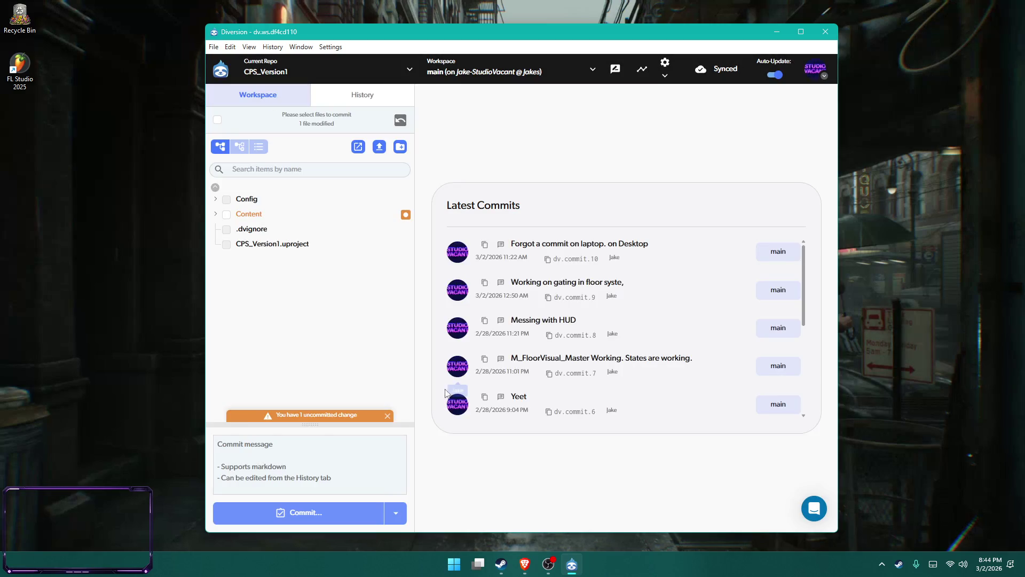
# Reset and discard the remaining uncommitted Content change.
pyautogui.click(216, 214)
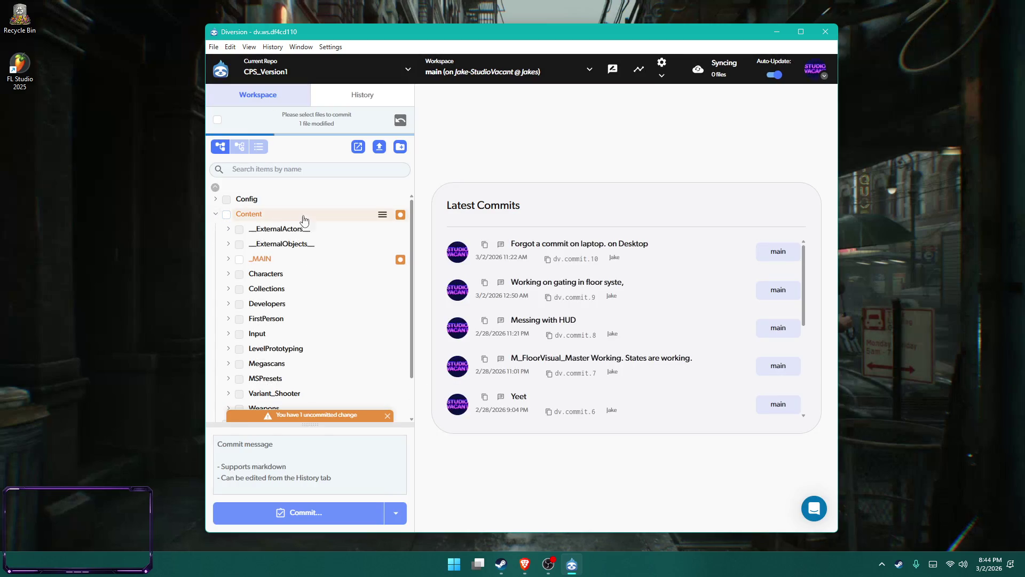
pyautogui.click(382, 216)
pyautogui.click(389, 289)
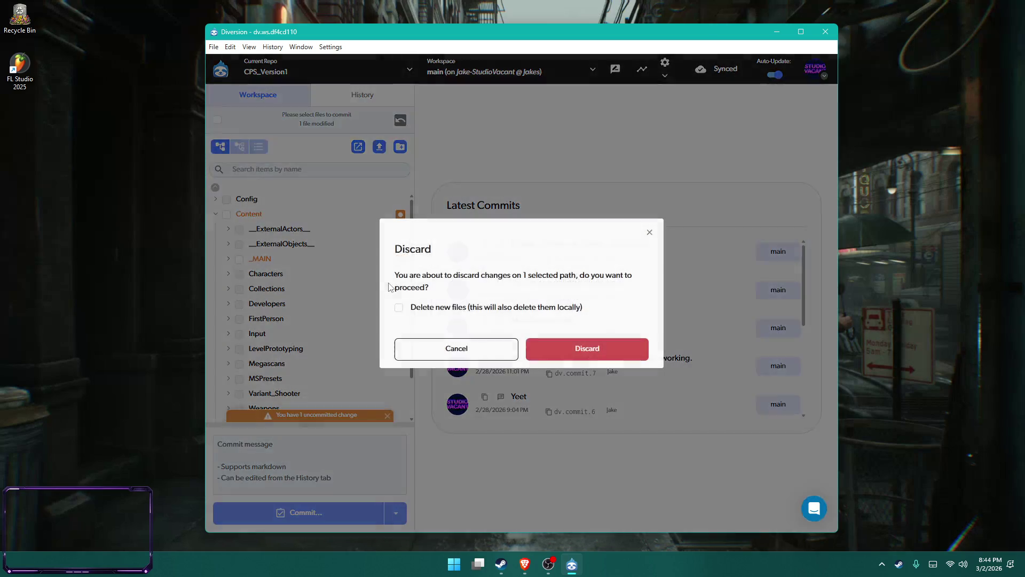
pyautogui.click(558, 348)
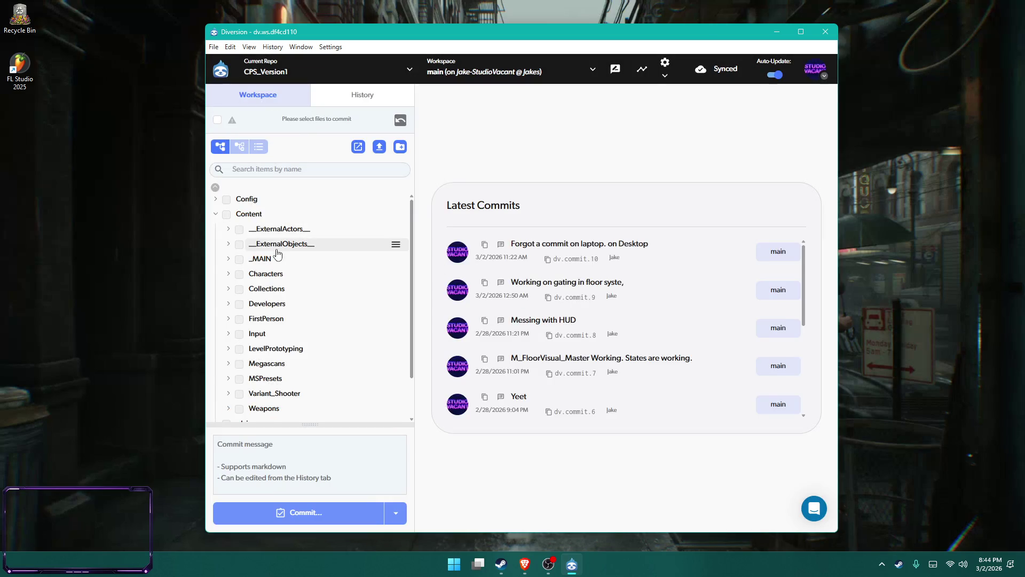
# Review latest commit 10, return to the workspace, and close Diversion Desktop.
pyautogui.click(778, 251)
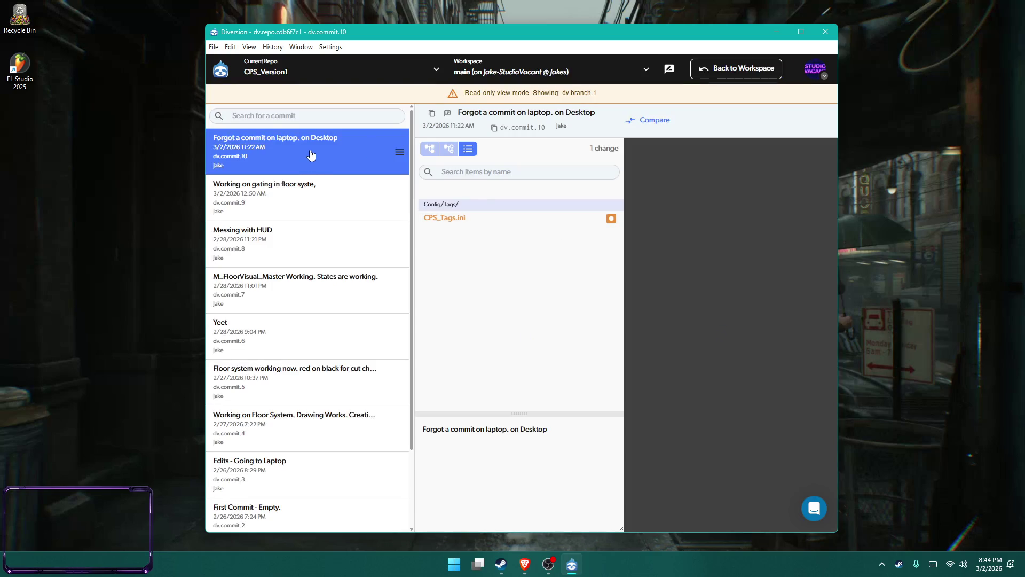
pyautogui.click(399, 151)
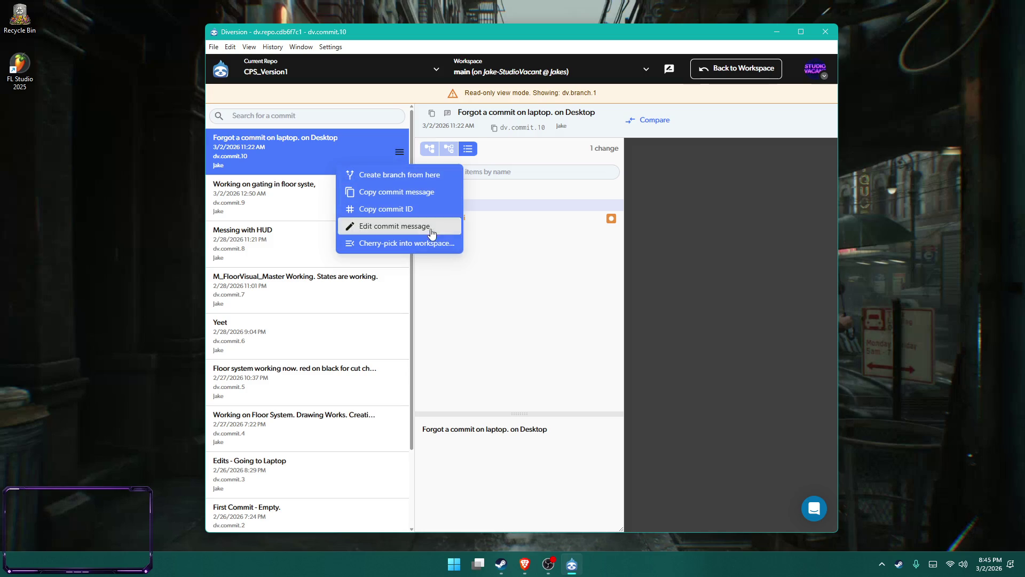
pyautogui.click(284, 111)
pyautogui.click(727, 70)
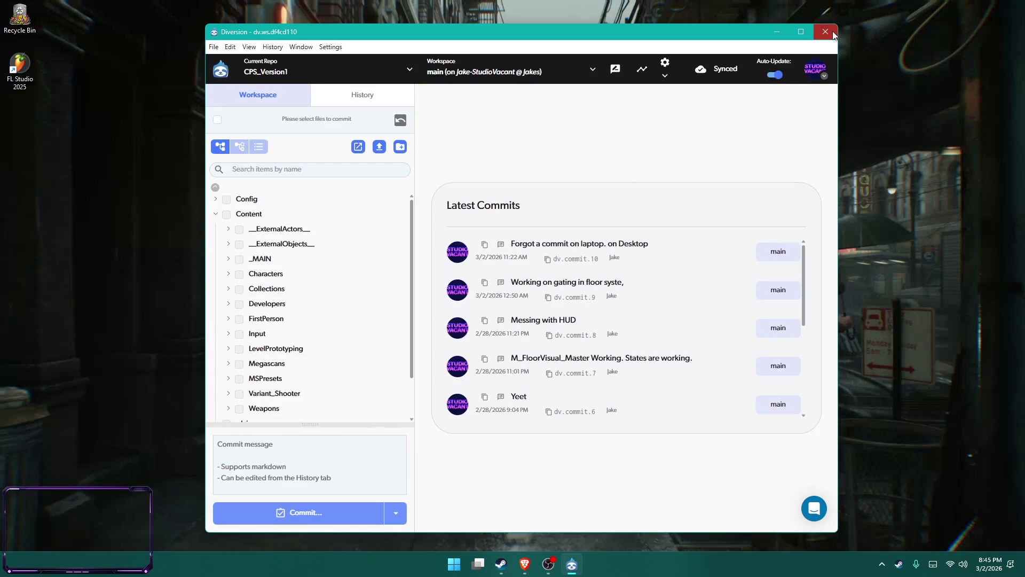
pyautogui.click(826, 32)
# Launch the Unreal Engine launcher from the Start menu.
pyautogui.click(882, 563)
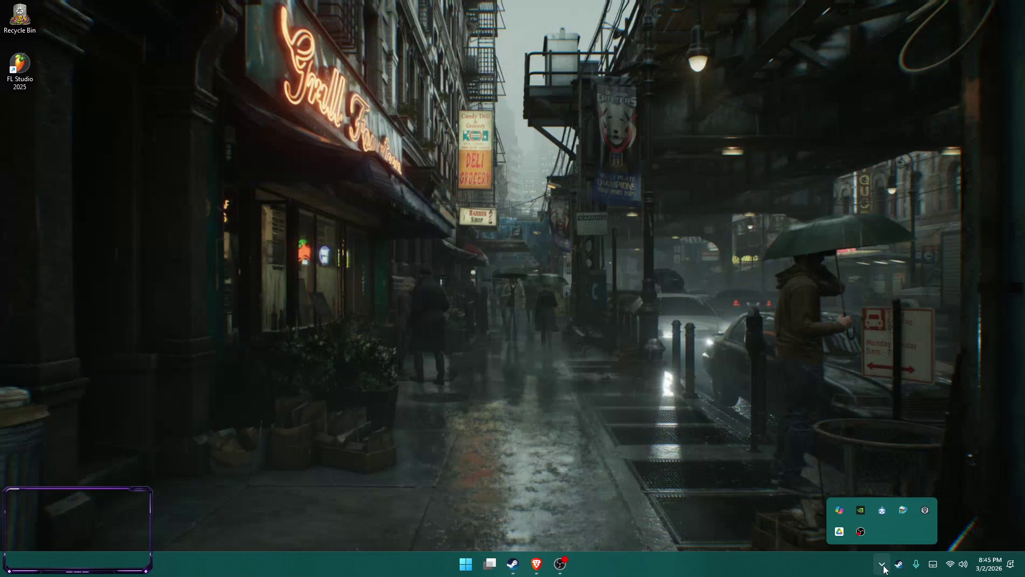
pyautogui.press('super')
pyautogui.click(867, 139)
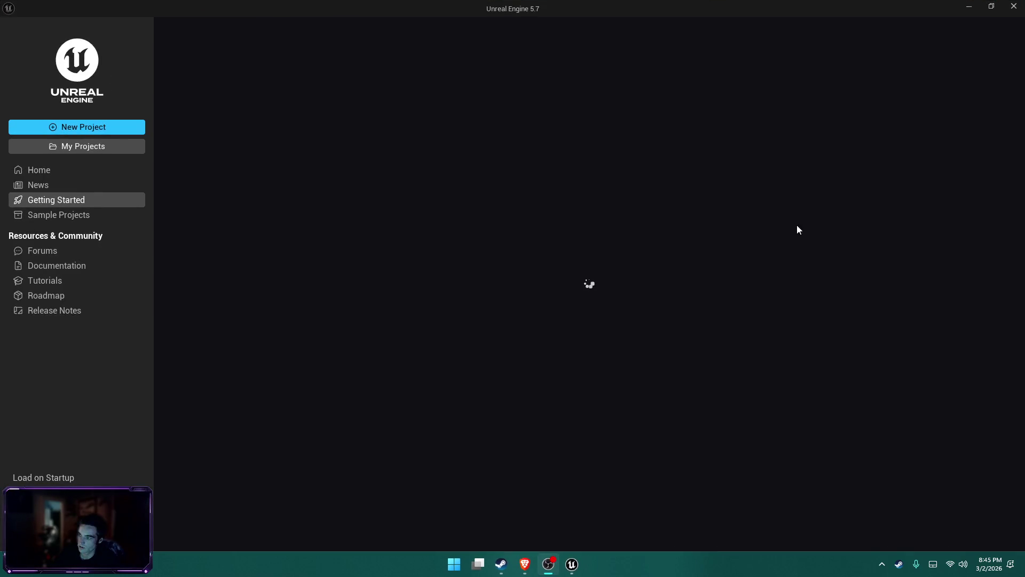
# Open the CPS_Version1 project from My Projects.
pyautogui.click(110, 146)
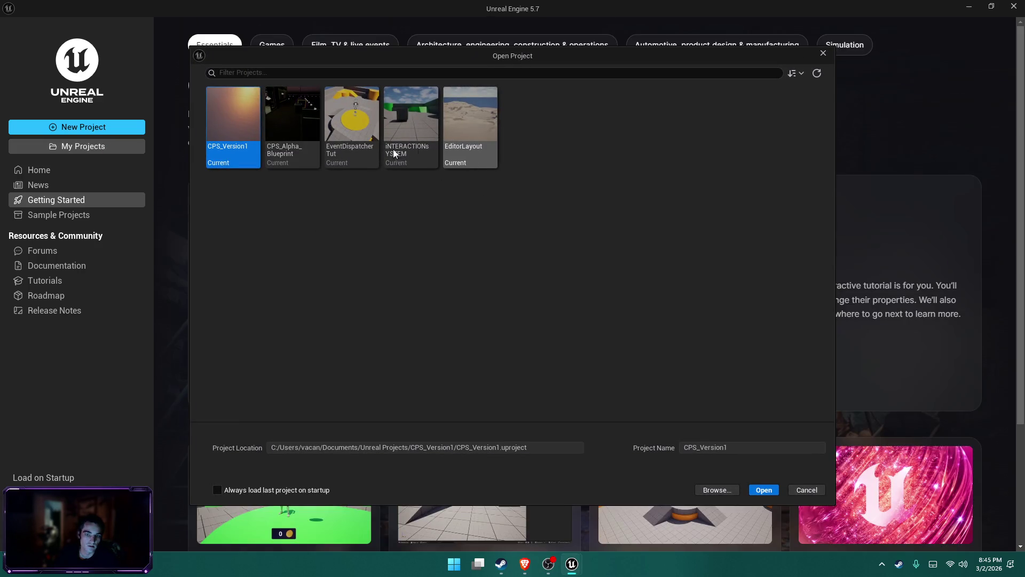
pyautogui.doubleClick(223, 162)
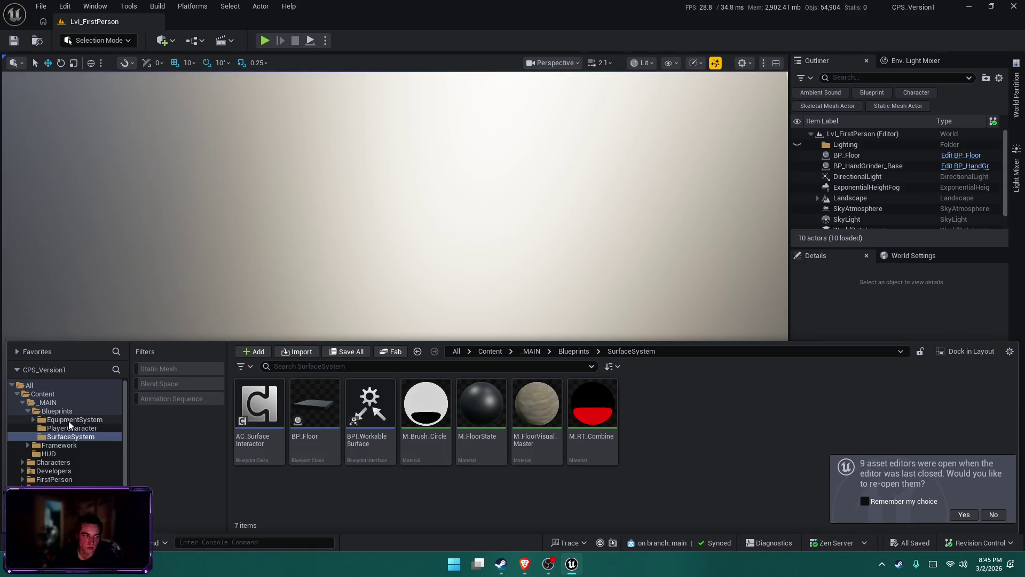
# Show the EquipmentSystem assets, orbit low toward the platform, and play Lvl_FirstPerson.
pyautogui.click(64, 419)
pyautogui.click(339, 113)
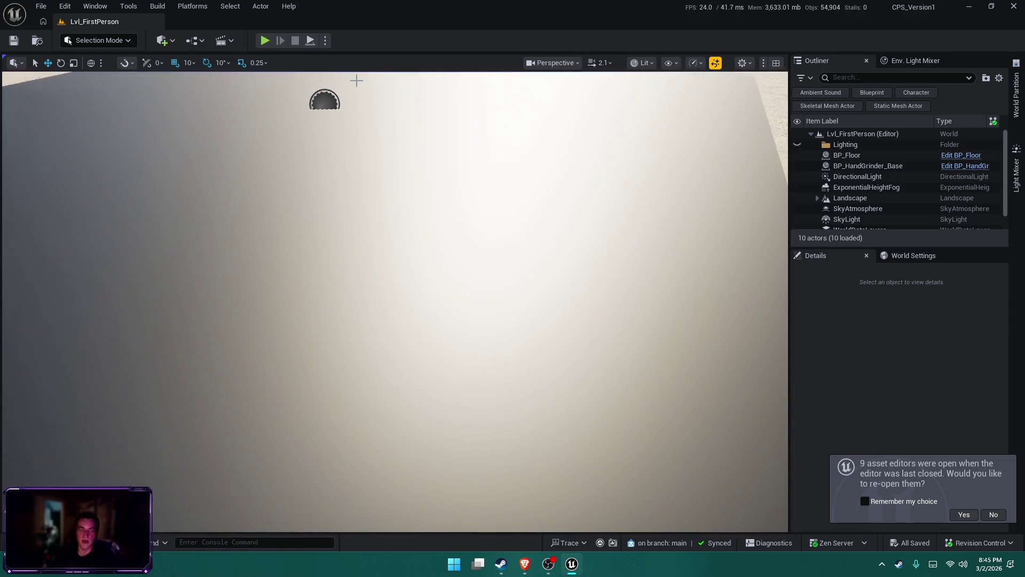
pyautogui.scroll(-10, 307, 414)
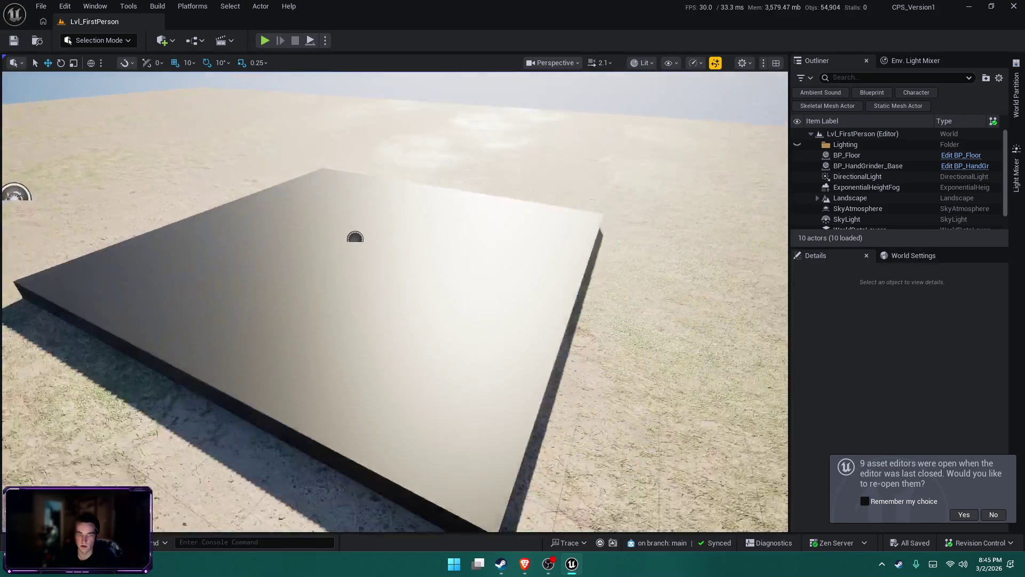
pyautogui.moveTo(307, 414); pyautogui.dragTo(268, 75)
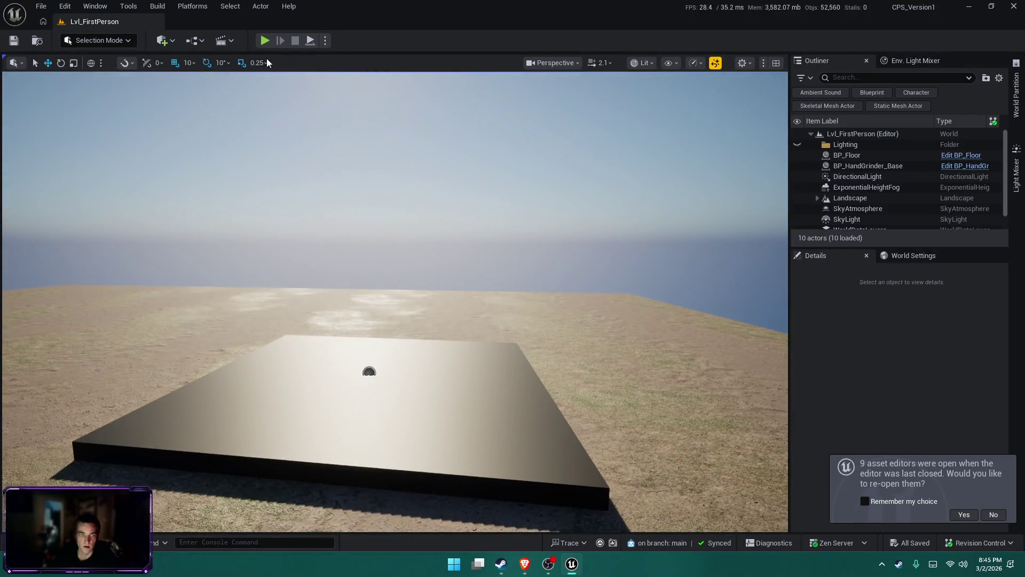
pyautogui.click(265, 41)
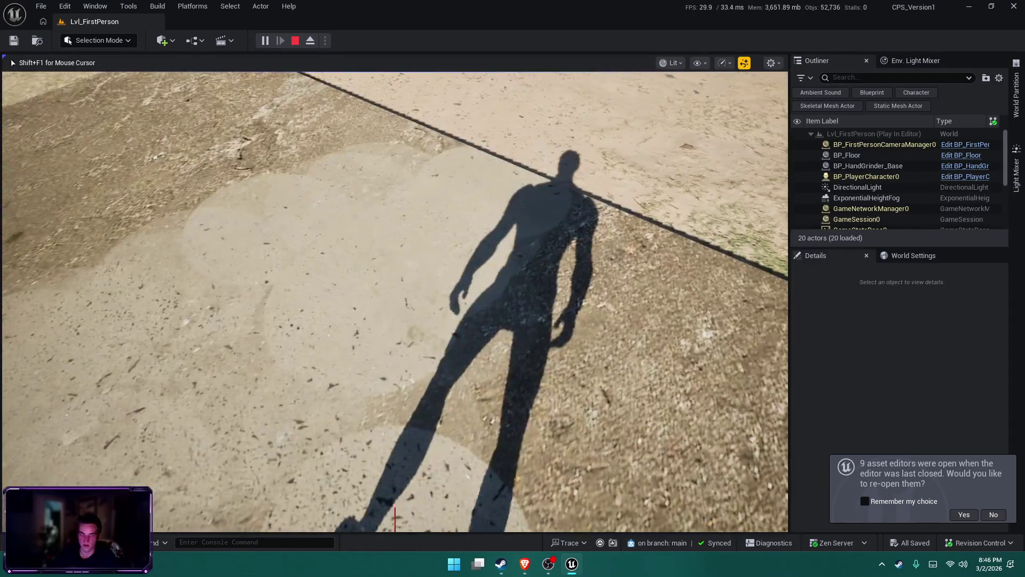
# End the play session and bring up the Content Drawer with the project's assets.
pyautogui.press('Escape')
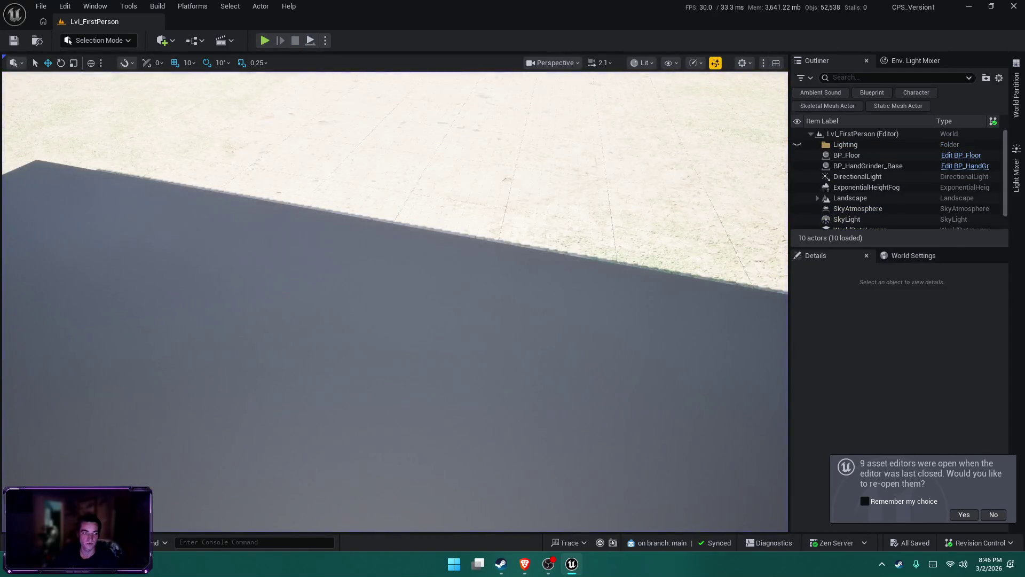
pyautogui.hotkey('ctrl', 'space')
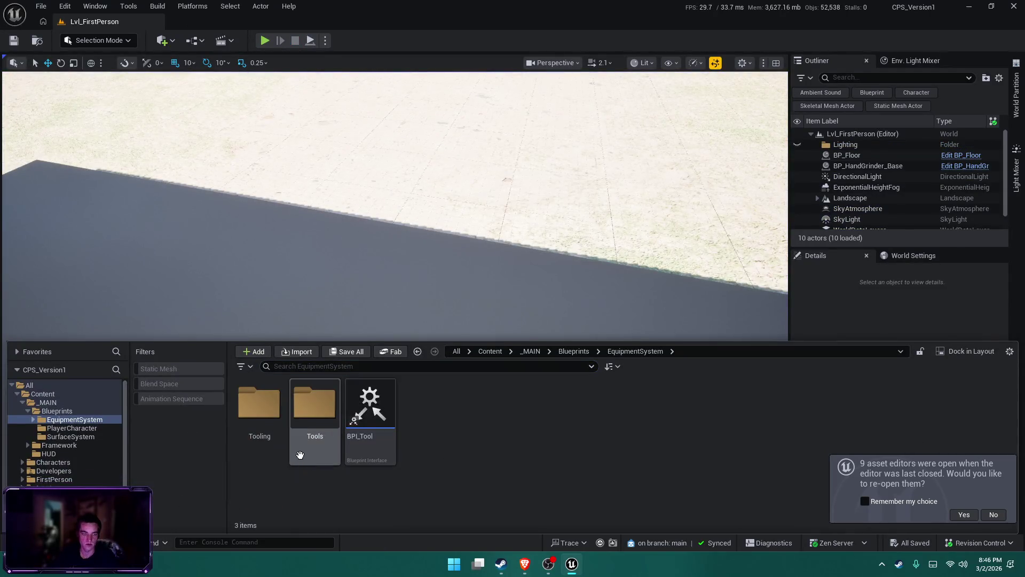
# Open BP_PlayerCharacter from the PlayerCharacter folder and pan to its Debug Key nodes.
pyautogui.moveTo(293, 293)
pyautogui.mouseDown()
pyautogui.moveTo(293, 347)
pyautogui.moveTo(426, 347)
pyautogui.moveTo(131, 247)
pyautogui.moveTo(383, 221)
pyautogui.moveTo(366, 226)
pyautogui.mouseUp()
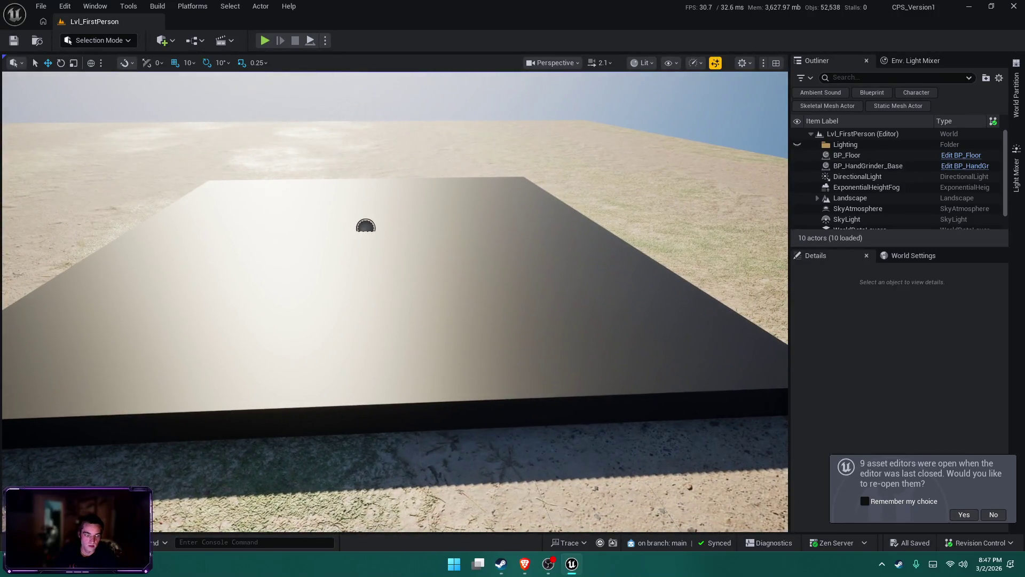
pyautogui.hotkey('ctrl', 'space')
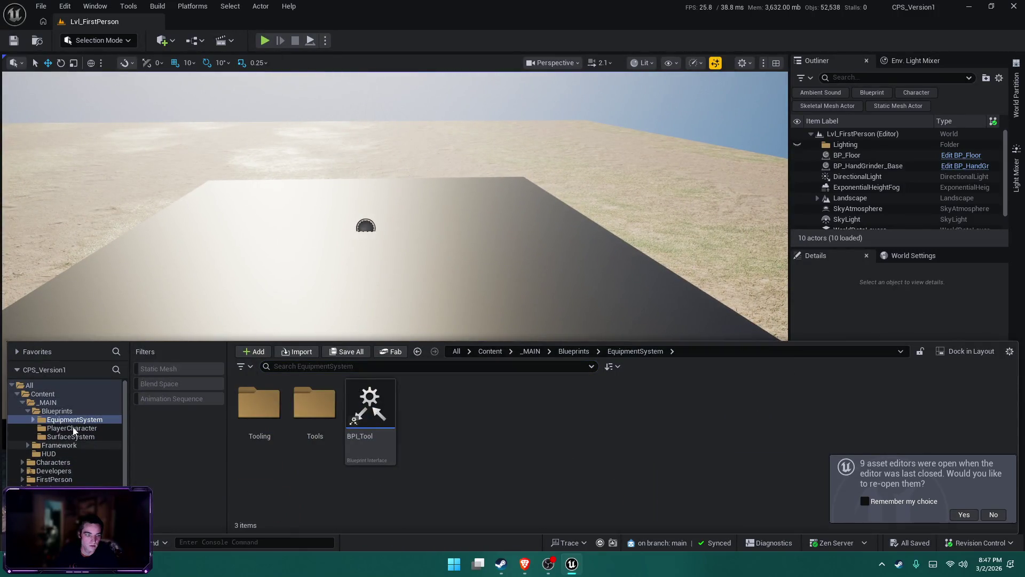
pyautogui.click(73, 429)
pyautogui.doubleClick(261, 440)
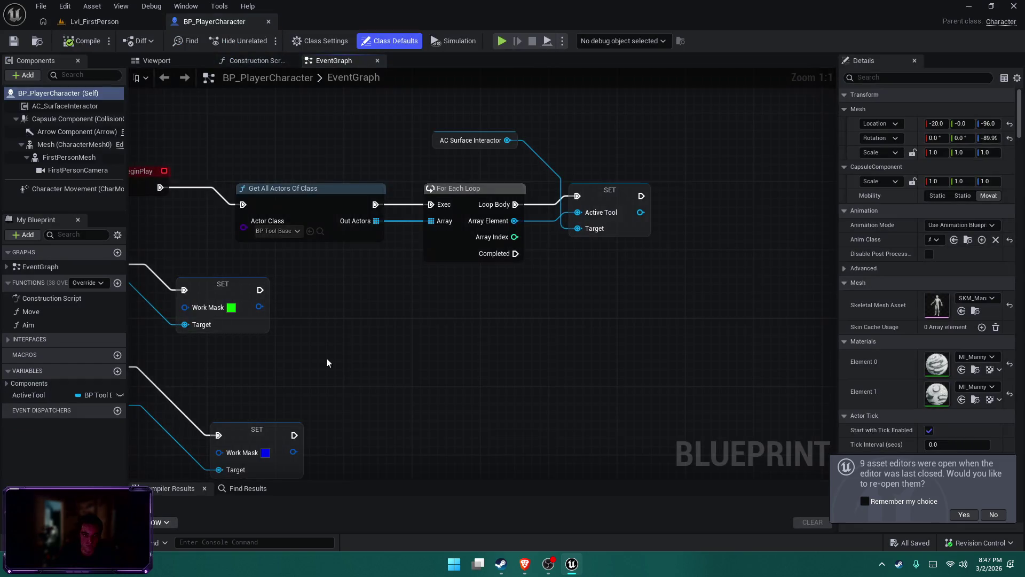
pyautogui.moveTo(327, 362)
pyautogui.mouseDown()
pyautogui.moveTo(481, 298)
pyautogui.moveTo(618, 361)
pyautogui.moveTo(574, 300)
pyautogui.mouseUp()
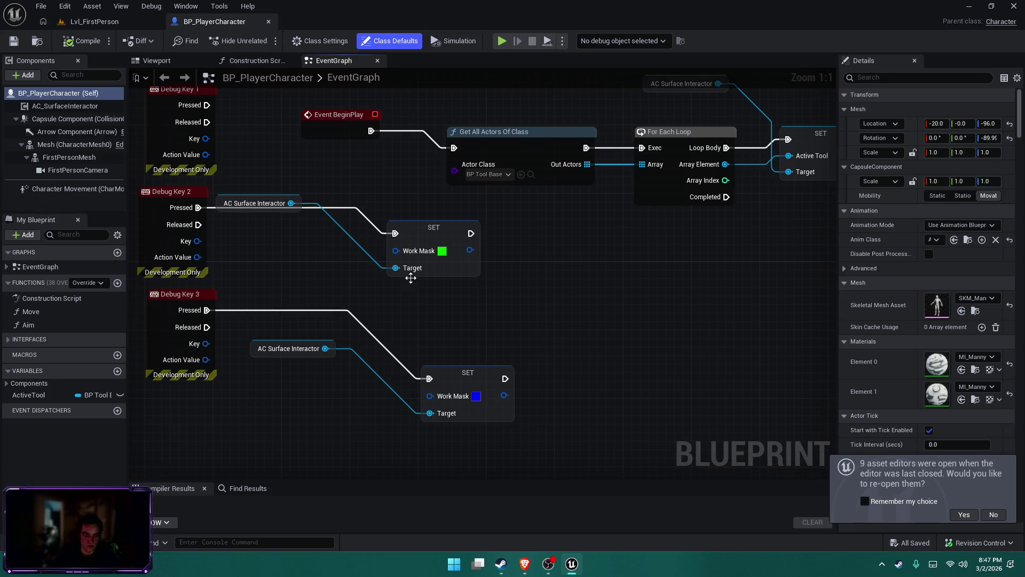
# Playtest Lvl_FirstPerson to try the debug keys, then stop the session.
pyautogui.click(109, 22)
pyautogui.click(265, 40)
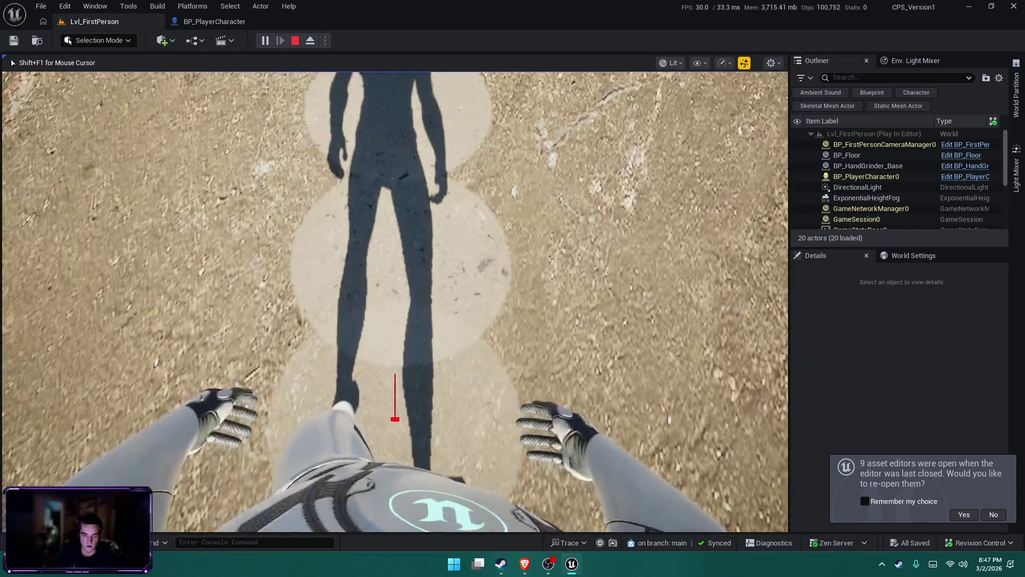
pyautogui.press('Escape')
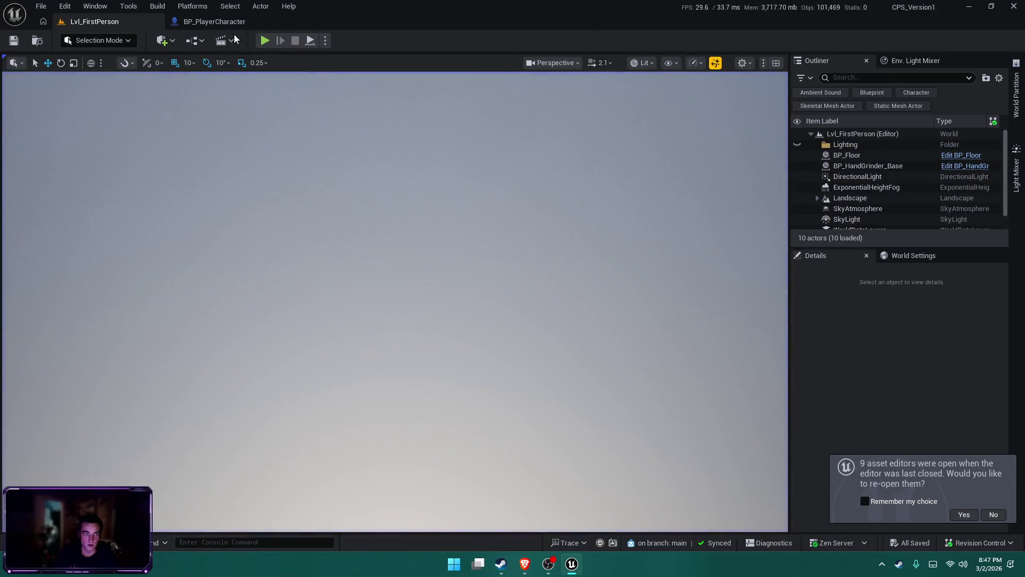
# Replace the Work Mask SET node with a SET Active Tool node pulled from AC Surface Interactor.
pyautogui.click(214, 21)
pyautogui.moveTo(486, 300); pyautogui.dragTo(381, 216)
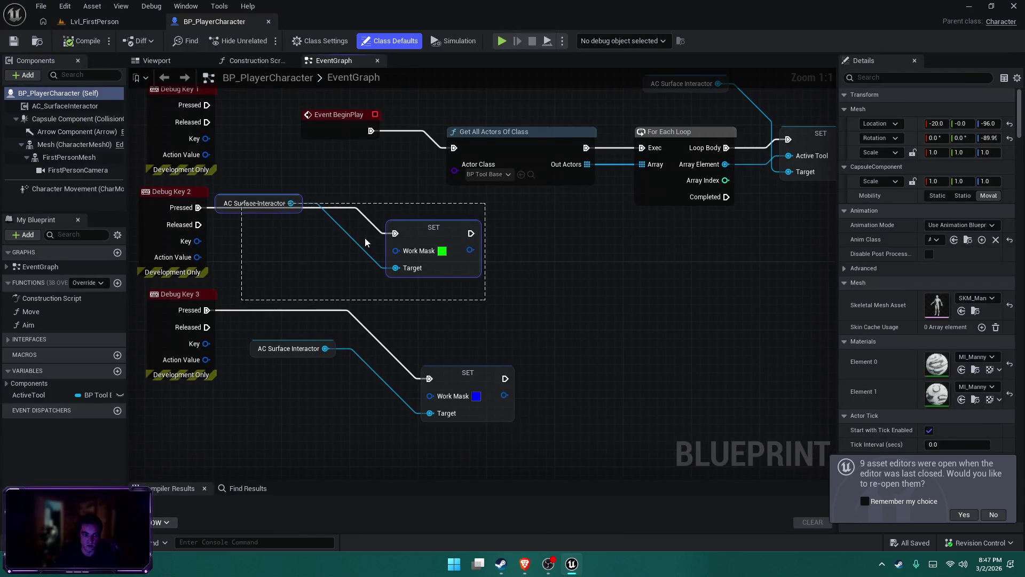
pyautogui.press('Delete')
pyautogui.moveTo(292, 202); pyautogui.dragTo(338, 220)
pyautogui.write('set act')
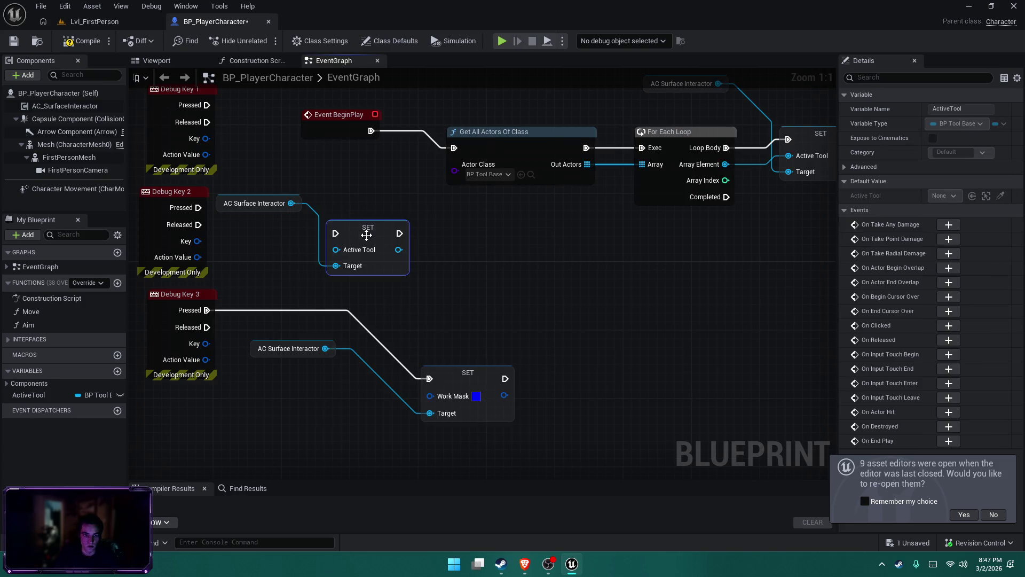
pyautogui.moveTo(369, 235); pyautogui.dragTo(387, 217)
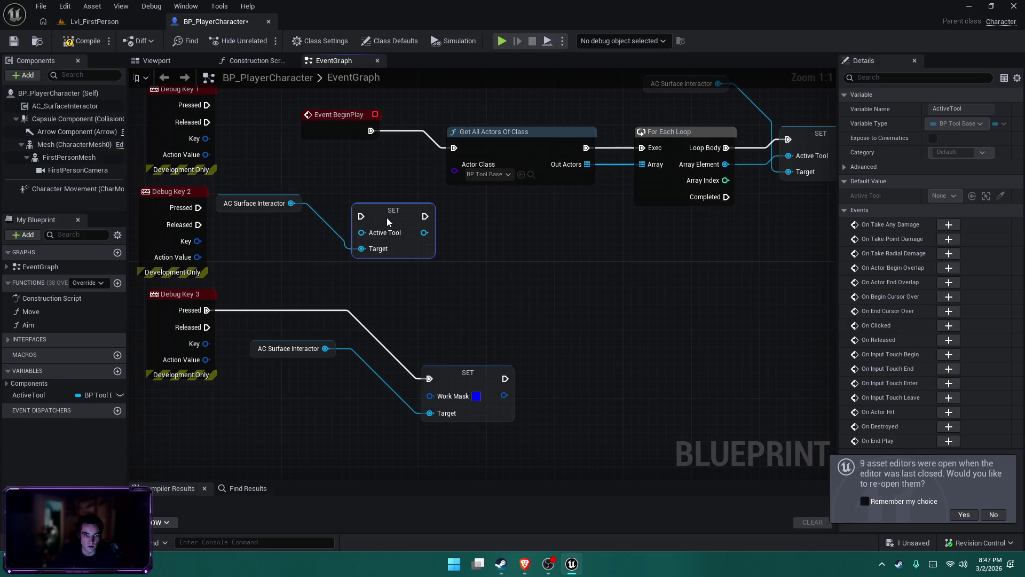
# Inspect the ActiveTool variable and add a new variable, searching its type for 'p_hand'.
pyautogui.click(27, 398)
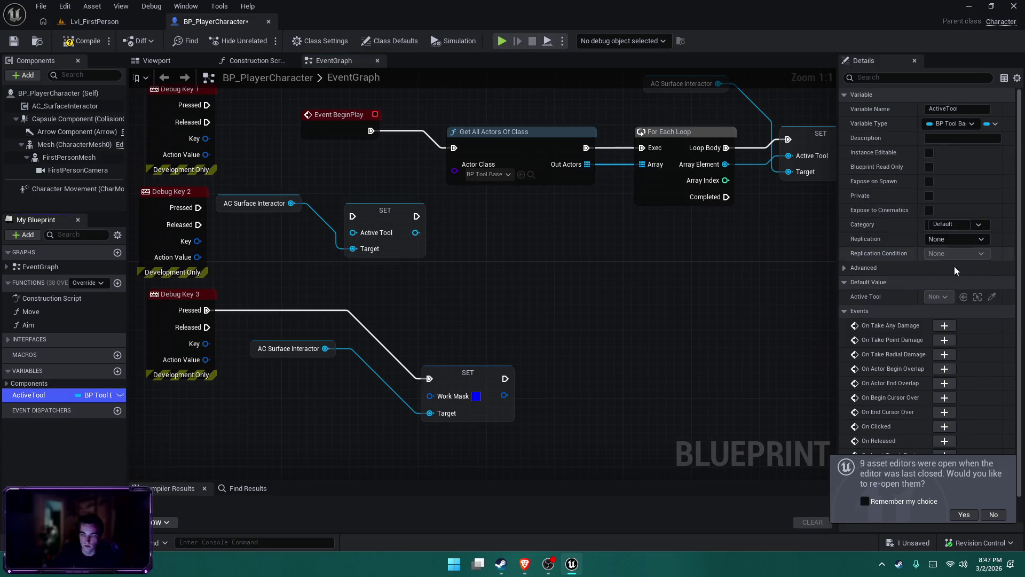
pyautogui.click(118, 371)
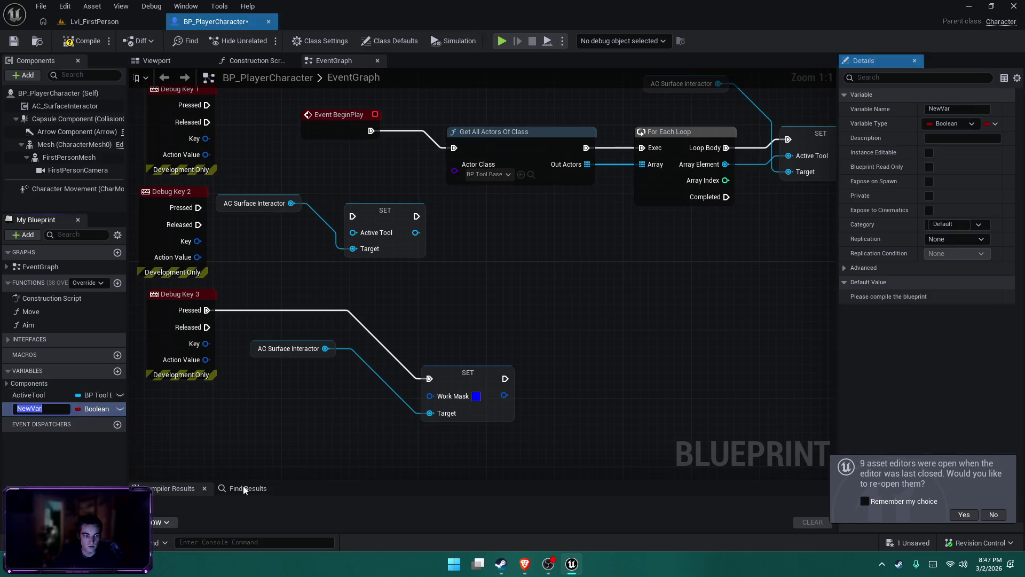
pyautogui.click(88, 411)
pyautogui.write('bop')
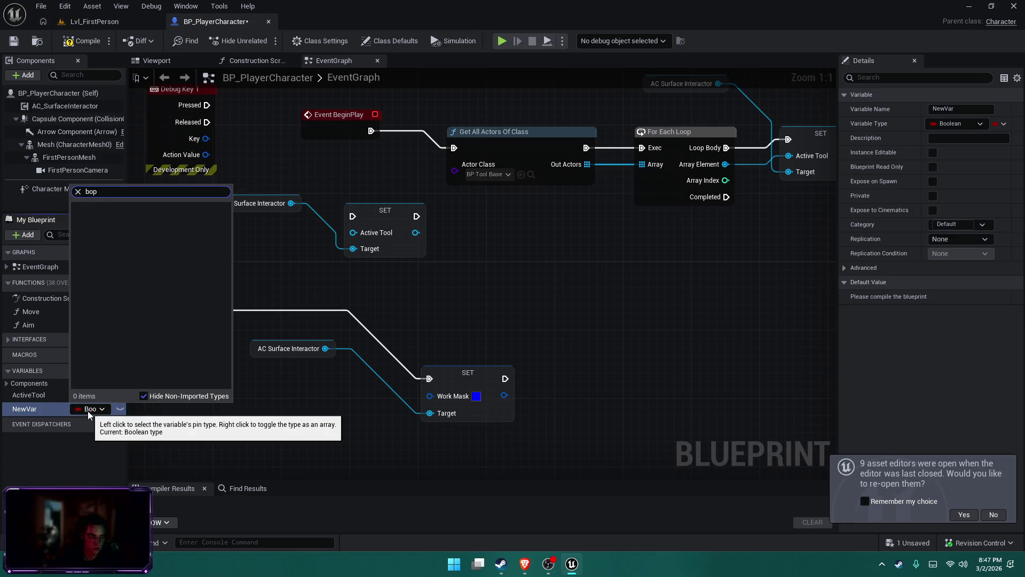
pyautogui.press('BackSpace')
pyautogui.press('BackSpace')
pyautogui.write('p_h')
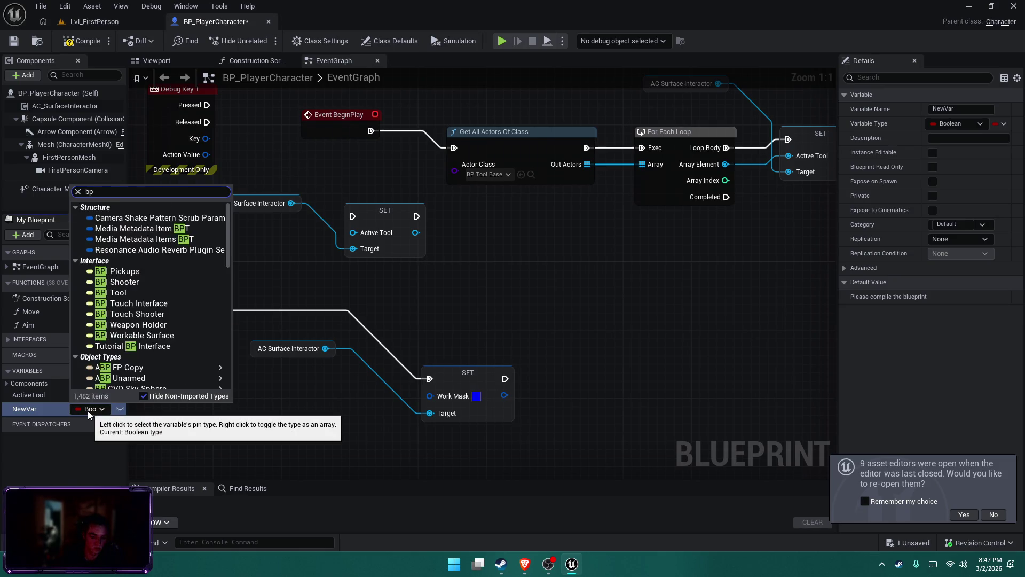
pyautogui.write('and')
# Duplicate Get All Actors Of Class/For Each Loop for BP_Grinder_Machine_Base, wire Debug Key 2, compile.
pyautogui.moveTo(750, 213); pyautogui.dragTo(526, 154)
pyautogui.hotkey('ctrl', 'c')
pyautogui.hotkey('ctrl', 'v')
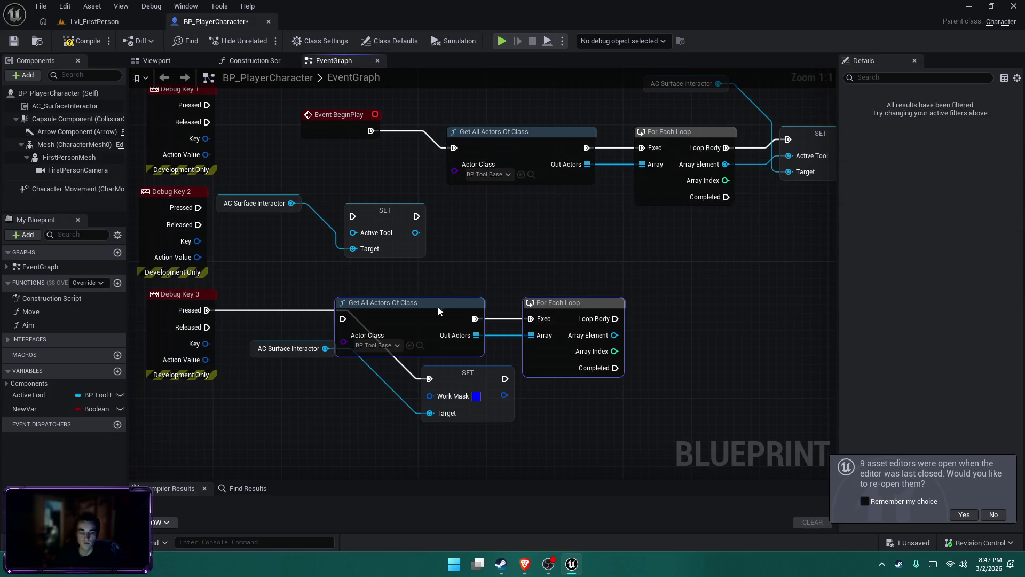
pyautogui.moveTo(382, 342); pyautogui.dragTo(400, 325)
pyautogui.click(400, 327)
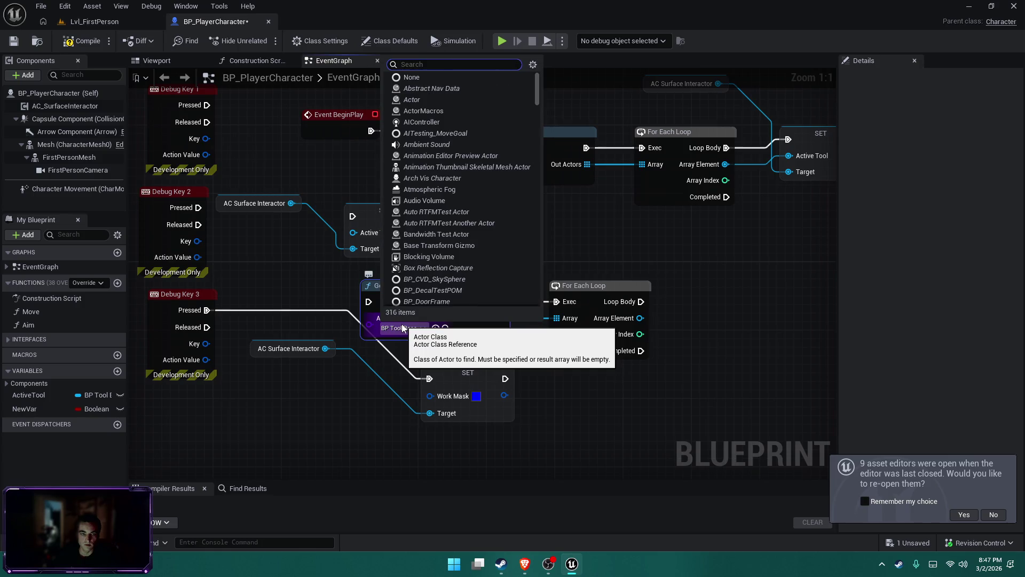
pyautogui.write('machine')
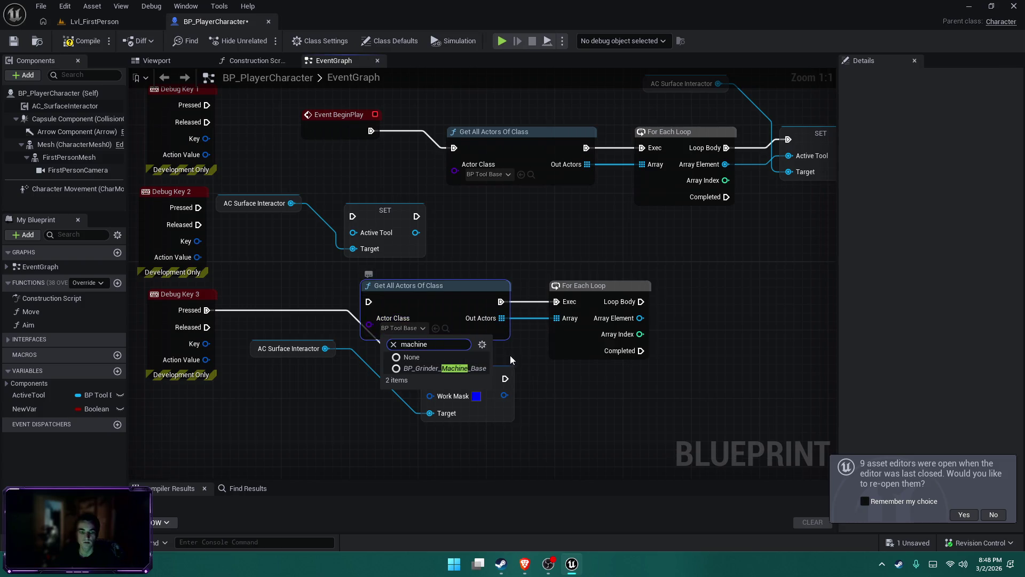
pyautogui.click(445, 368)
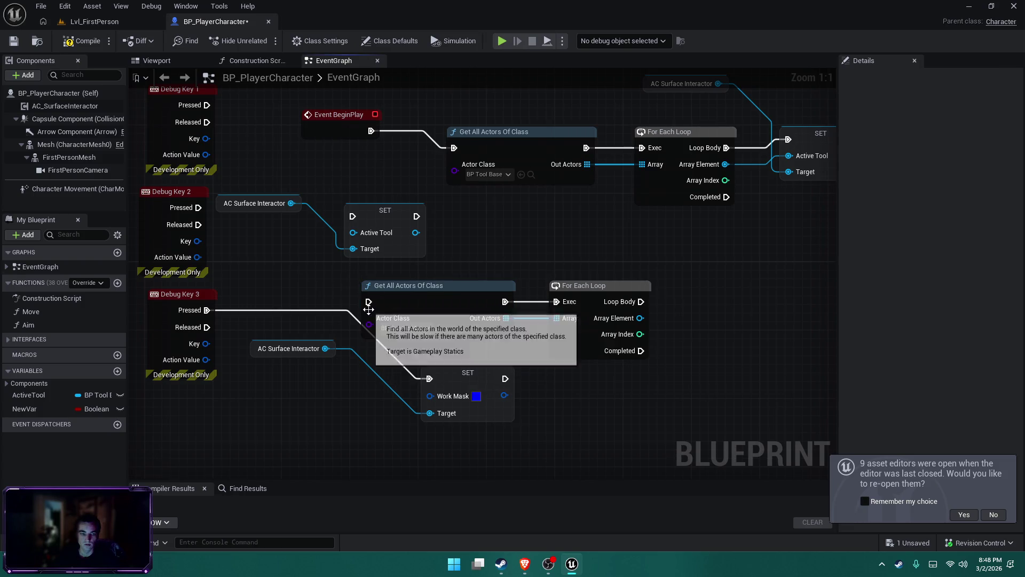
pyautogui.moveTo(369, 302)
pyautogui.mouseDown()
pyautogui.moveTo(240, 203)
pyautogui.moveTo(198, 208)
pyautogui.mouseUp()
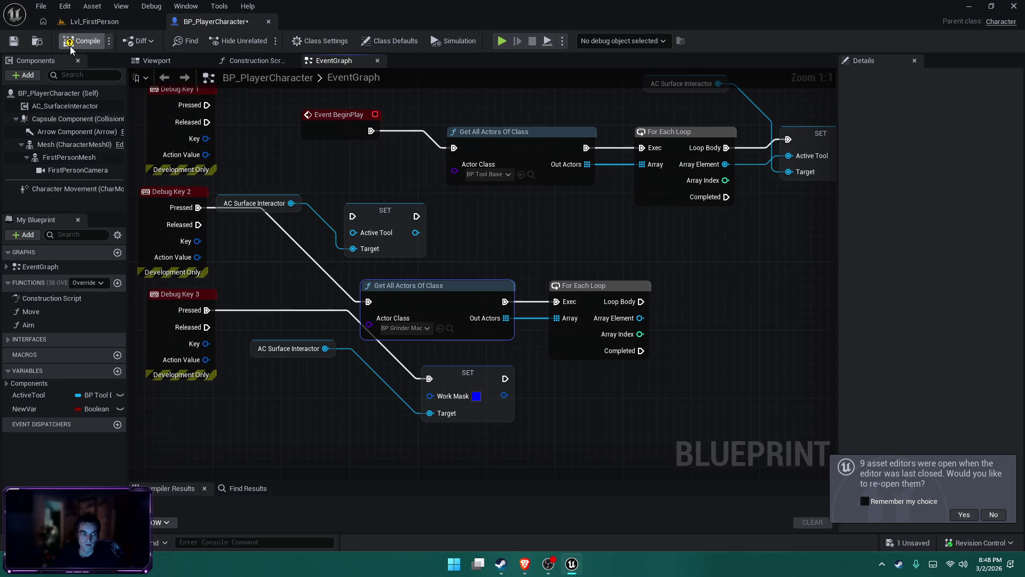
pyautogui.click(70, 46)
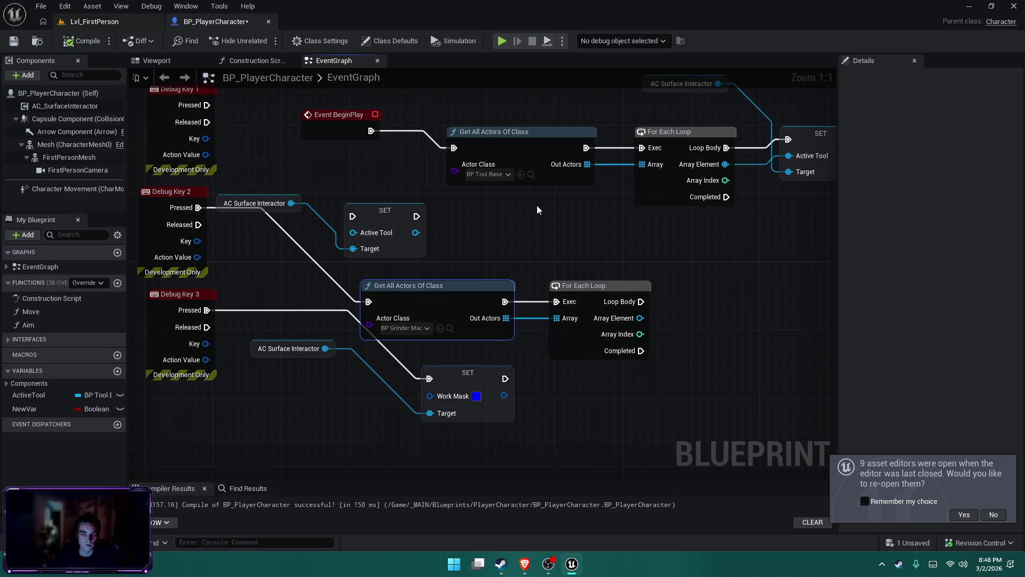
# Paste the AC Surface Interactor and SET Active Tool nodes into the new loop body and recompile.
pyautogui.click(671, 195)
pyautogui.click(541, 125)
pyautogui.click(566, 313)
pyautogui.moveTo(553, 114); pyautogui.dragTo(659, 171)
pyautogui.hotkey('ctrl', 'c')
pyautogui.hotkey('ctrl', 'v')
pyautogui.moveTo(671, 349)
pyautogui.mouseDown()
pyautogui.moveTo(488, 347)
pyautogui.moveTo(684, 365)
pyautogui.mouseUp()
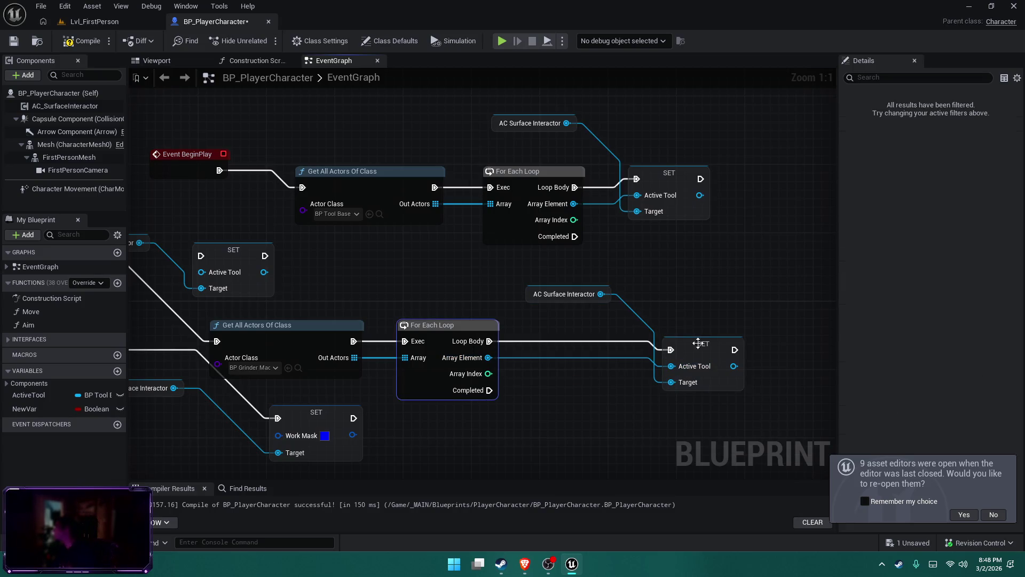
pyautogui.click(90, 39)
pyautogui.click(91, 21)
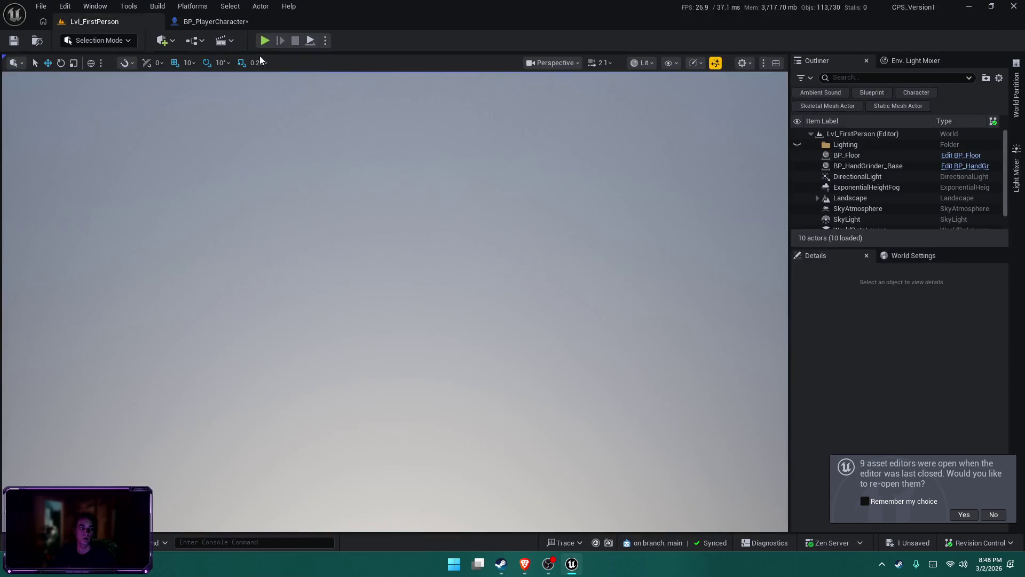
# Playtest the level walking with D and A, stop it, and save all changes.
pyautogui.click(265, 40)
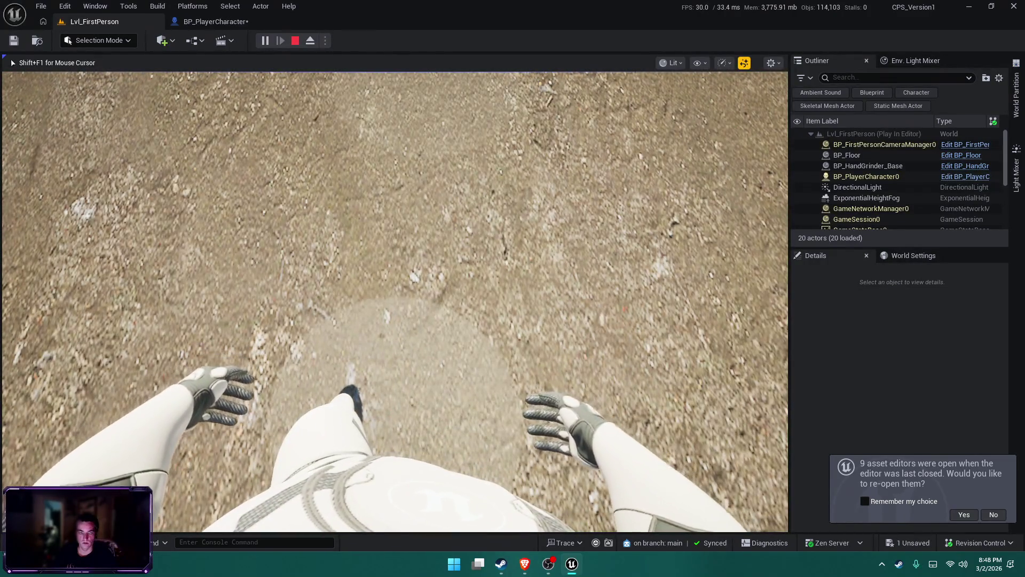
pyautogui.press('d')
pyautogui.press('d')
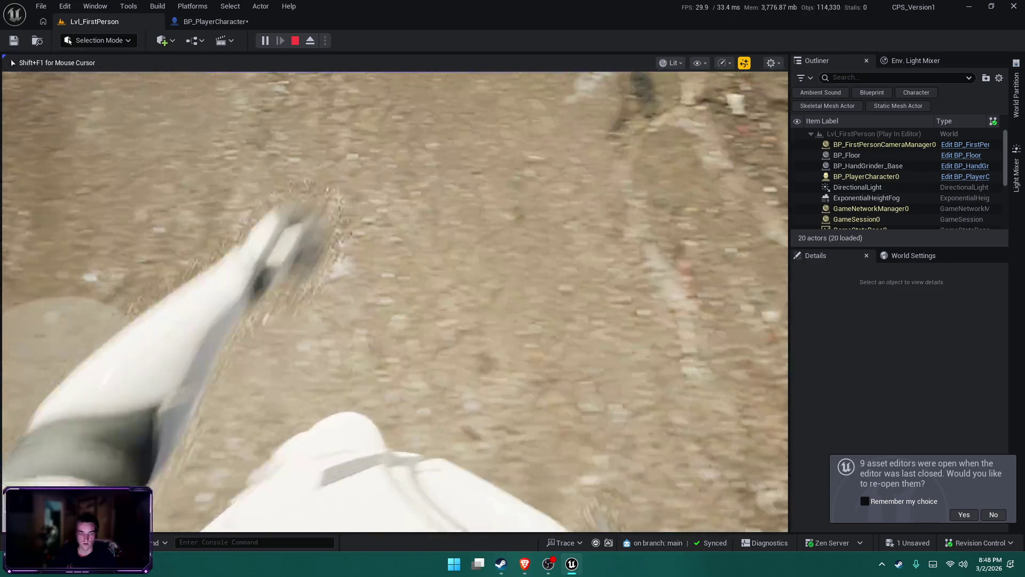
pyautogui.press('a')
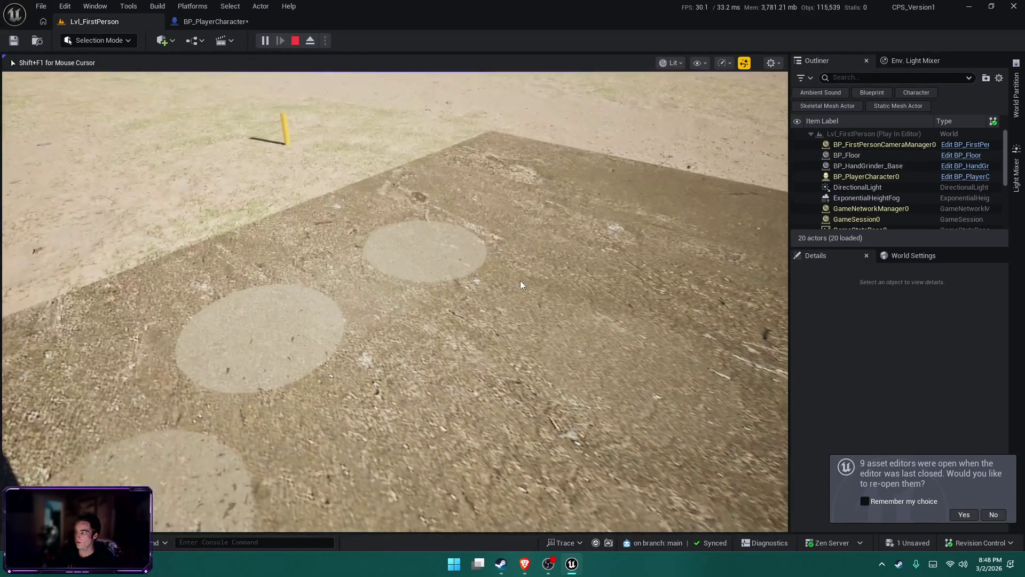
pyautogui.press('Escape')
pyautogui.hotkey('ctrl', 'shift', 's')
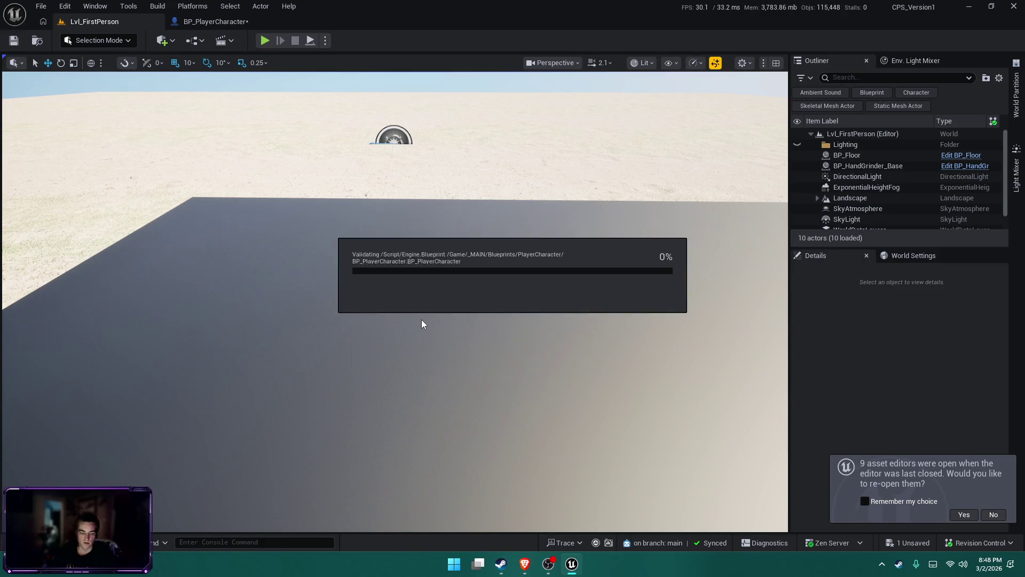
# Review the new Debug Key nodes in BP_PlayerCharacter's graph before returning to the level.
pyautogui.hotkey('ctrl', 'space')
pyautogui.click(213, 21)
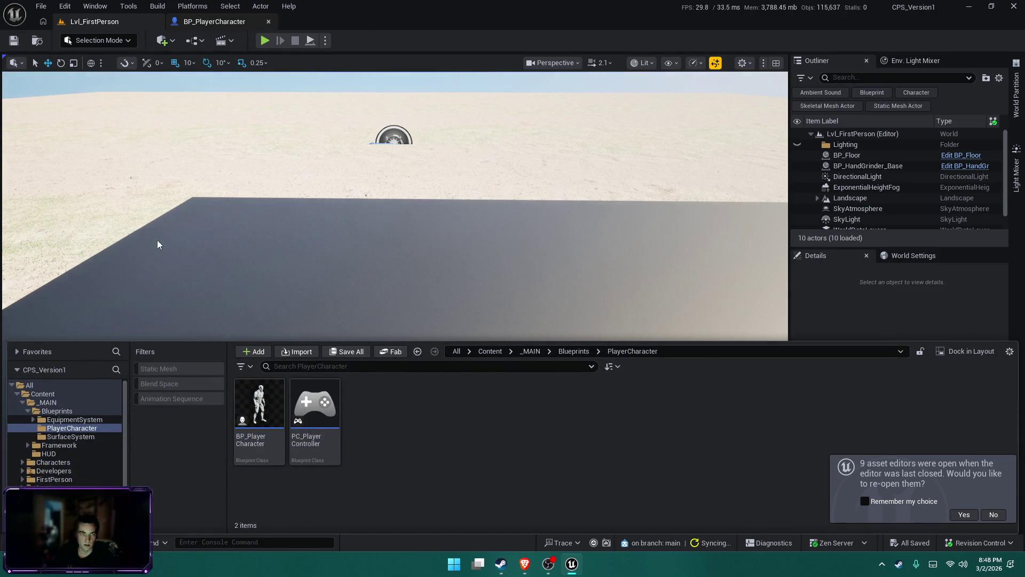
pyautogui.moveTo(438, 282)
pyautogui.mouseDown()
pyautogui.moveTo(605, 298)
pyautogui.moveTo(579, 277)
pyautogui.mouseUp()
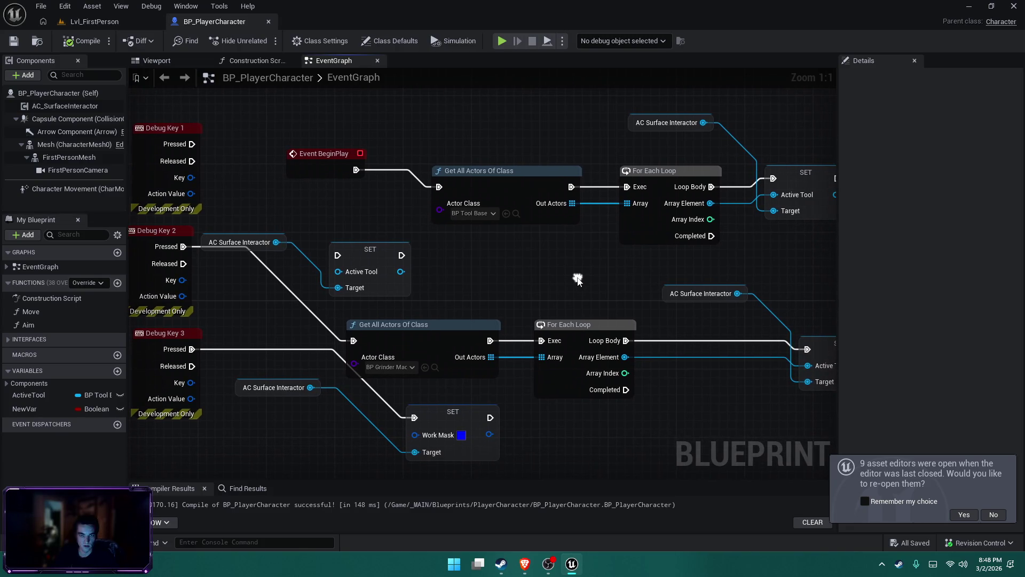
pyautogui.click(91, 21)
# Drag BP_Grinder_Machine_Base from EquipmentSystem/Tools onto the floor beside the hand grinder.
pyautogui.hotkey('ctrl', 'space')
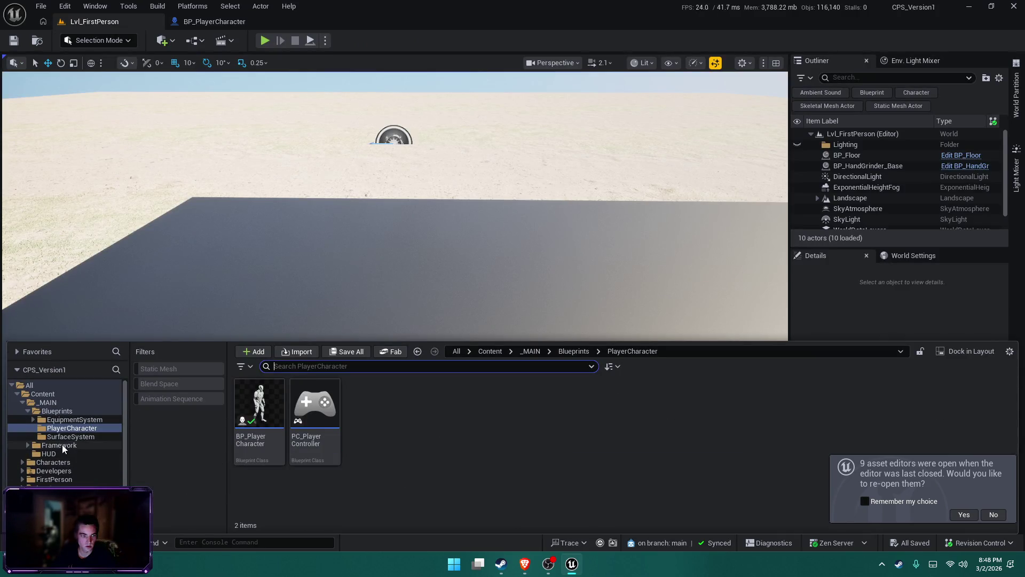
pyautogui.click(69, 437)
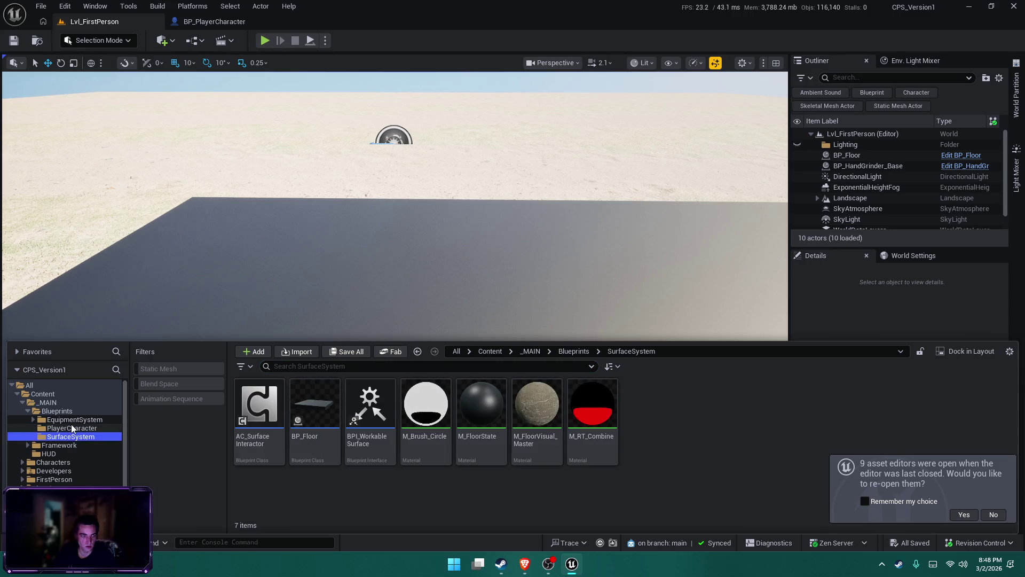
pyautogui.click(73, 420)
pyautogui.doubleClick(325, 433)
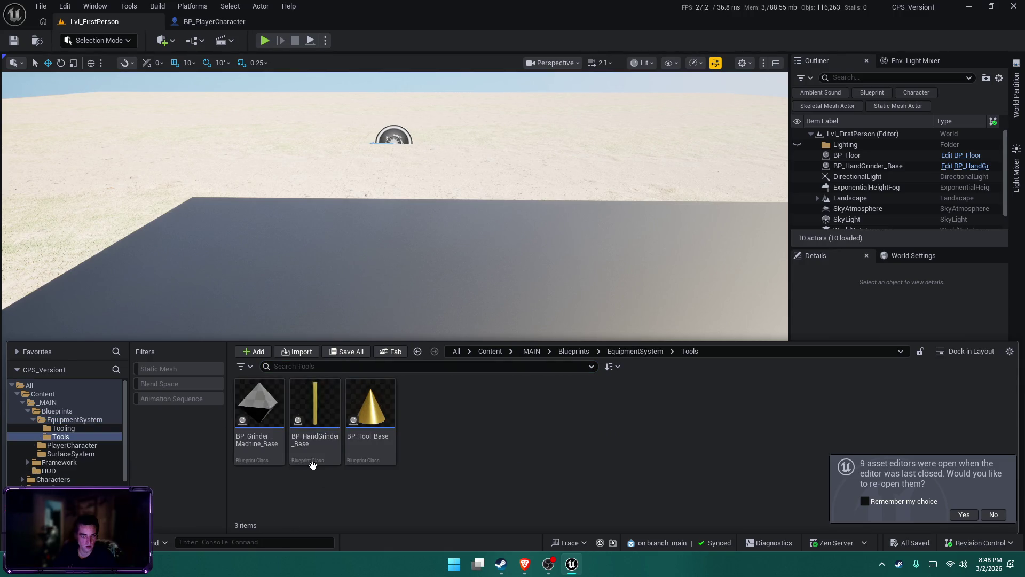
pyautogui.click(323, 427)
pyautogui.moveTo(247, 453)
pyautogui.mouseDown()
pyautogui.moveTo(403, 257)
pyautogui.moveTo(410, 265)
pyautogui.mouseUp()
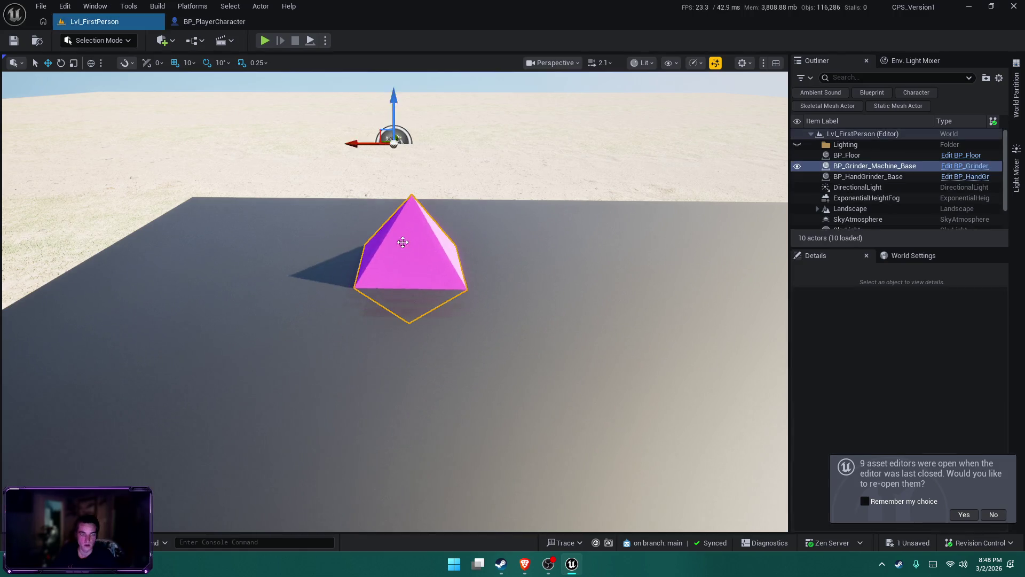
pyautogui.click(264, 40)
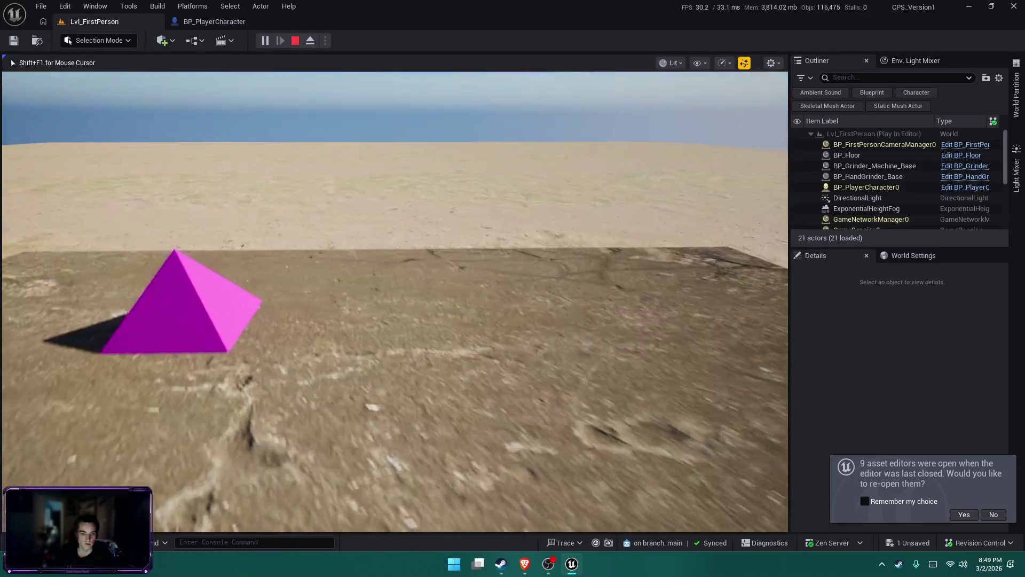
pyautogui.press('Escape')
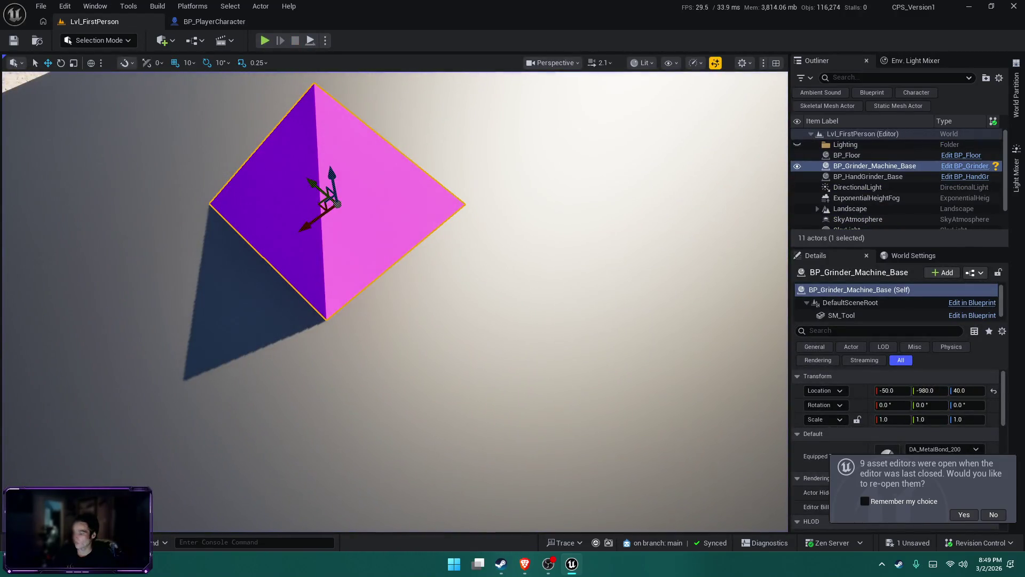